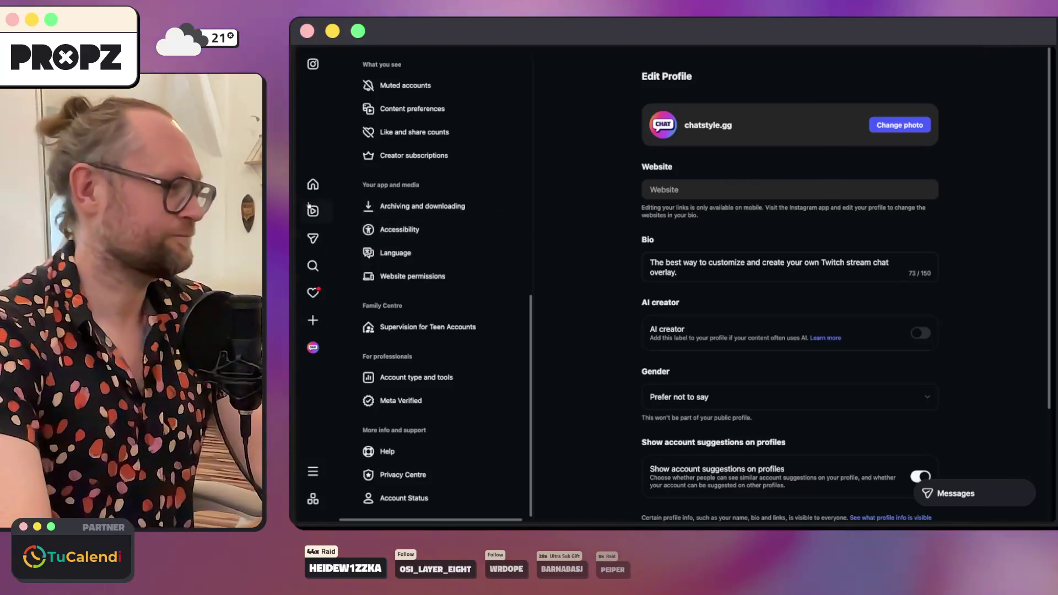
# Step: Leave edit-profile and log out of chatstyle.gg through More > Switch accounts to reach Instagram login
pyautogui.click(330, 216)
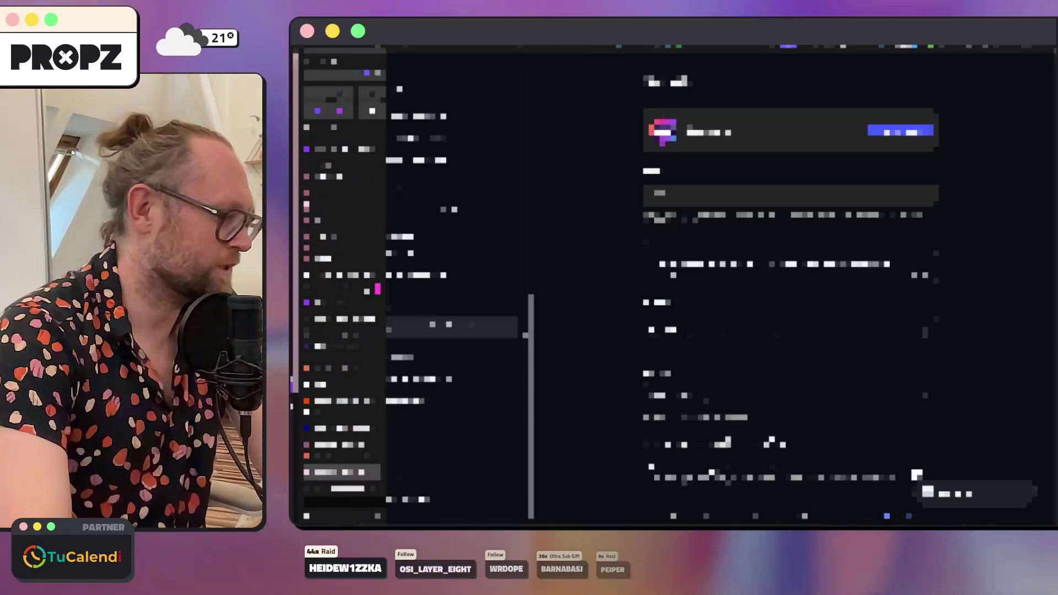
pyautogui.click(319, 347)
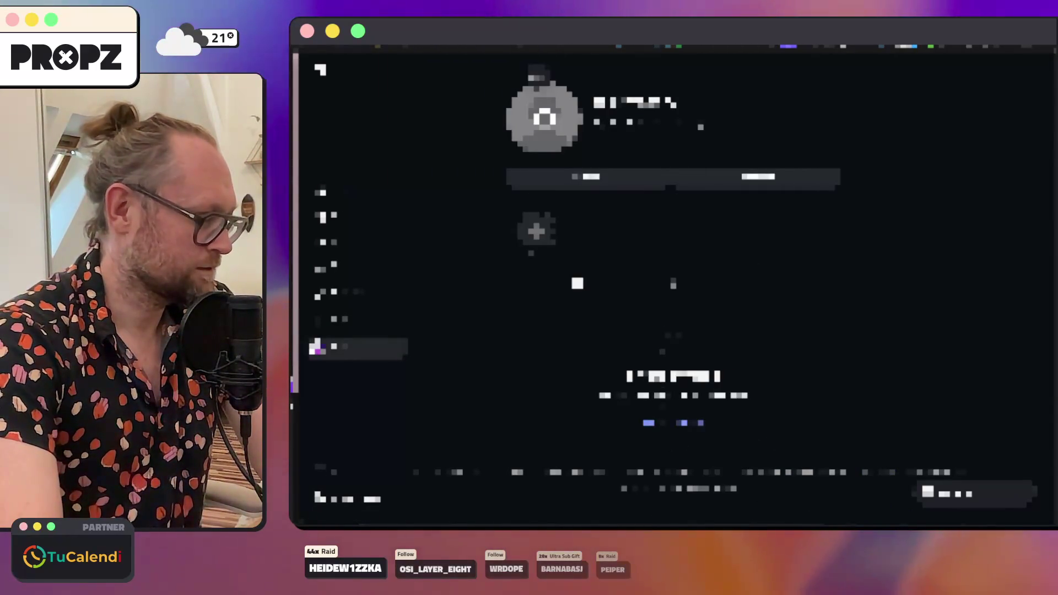
pyautogui.click(321, 472)
pyautogui.click(342, 406)
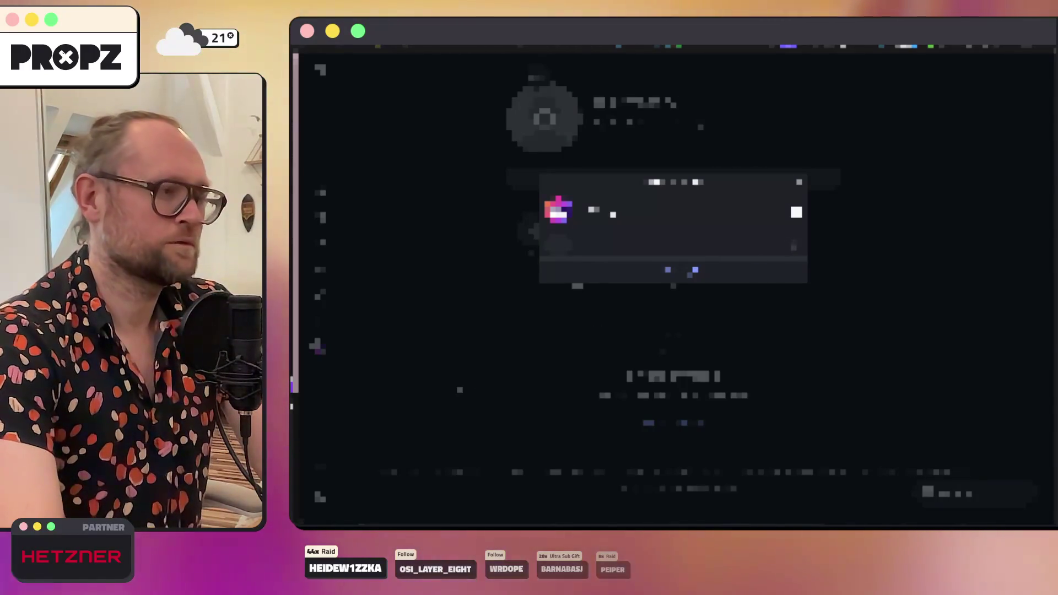
pyautogui.moveTo(294, 275)
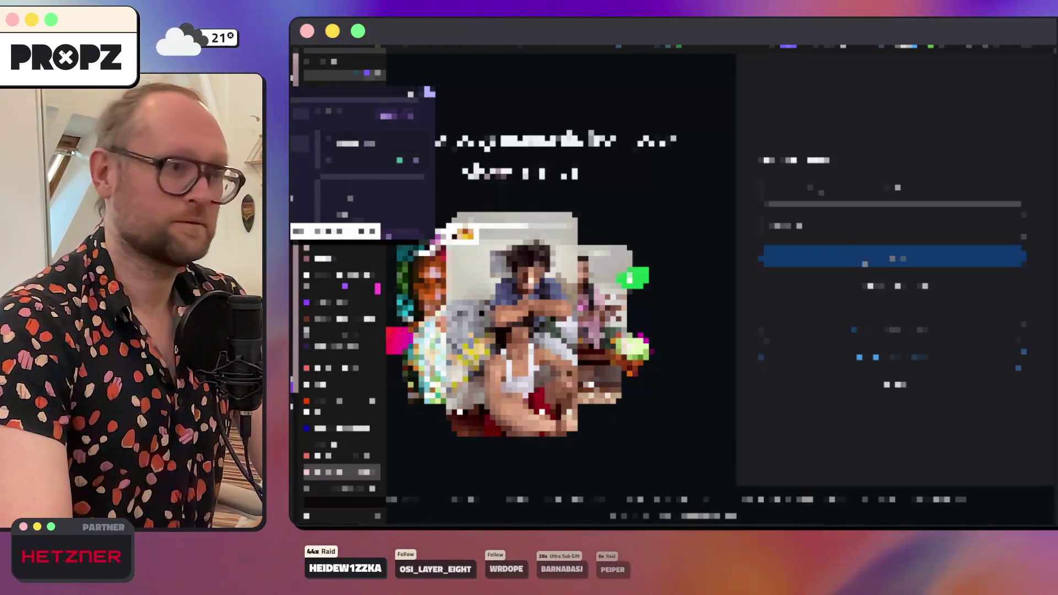
# Step: Submit the Instagram account's username and password to log in
pyautogui.click(827, 190)
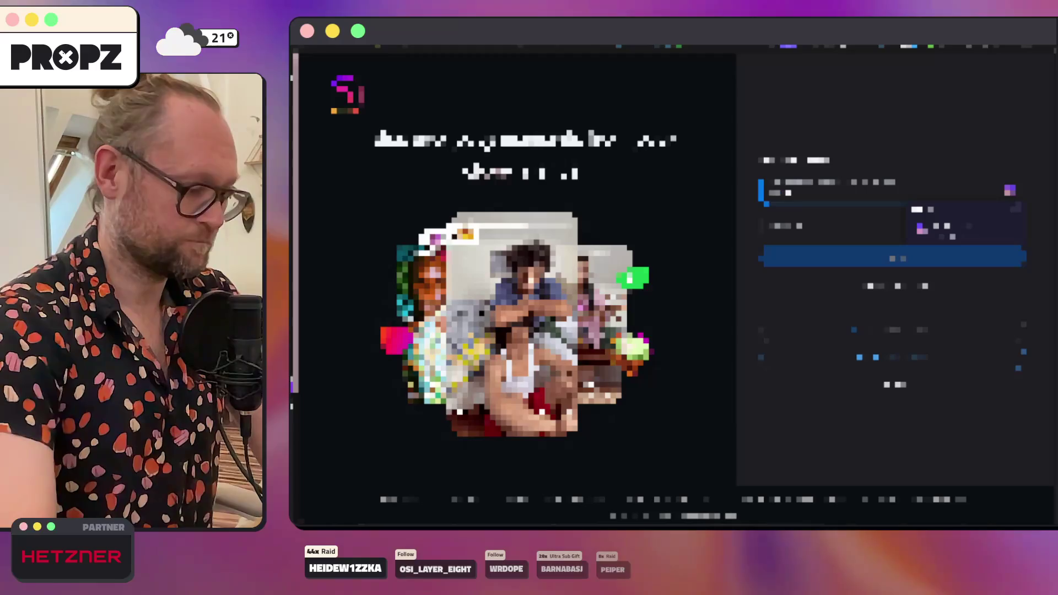
pyautogui.press('Tab')
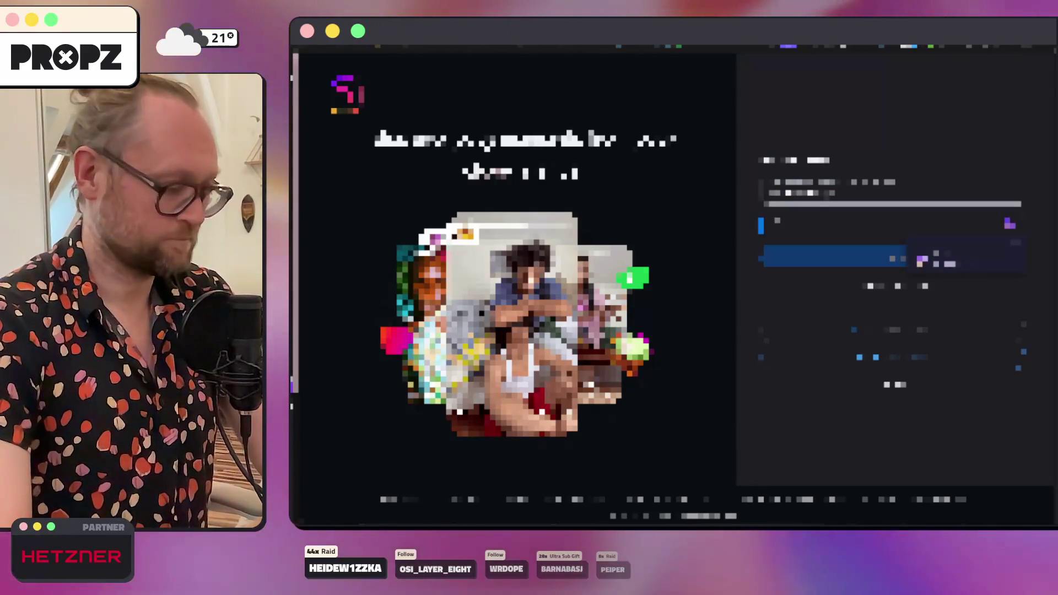
pyautogui.press('Return')
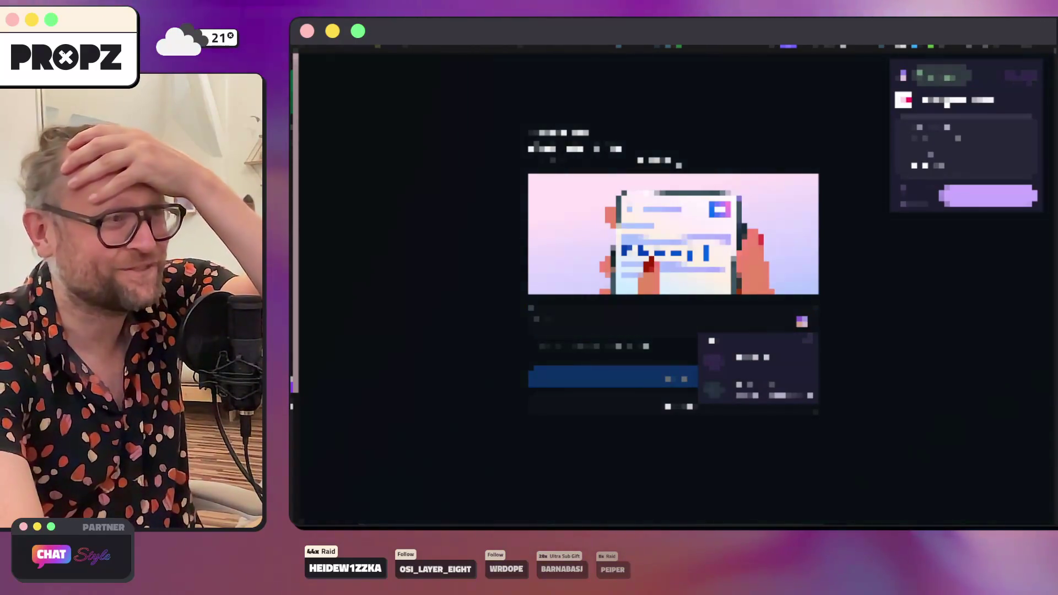
# Step: Find Instagram's confirmation-code email in Mail and submit the code on Instagram
pyautogui.click(1028, 78)
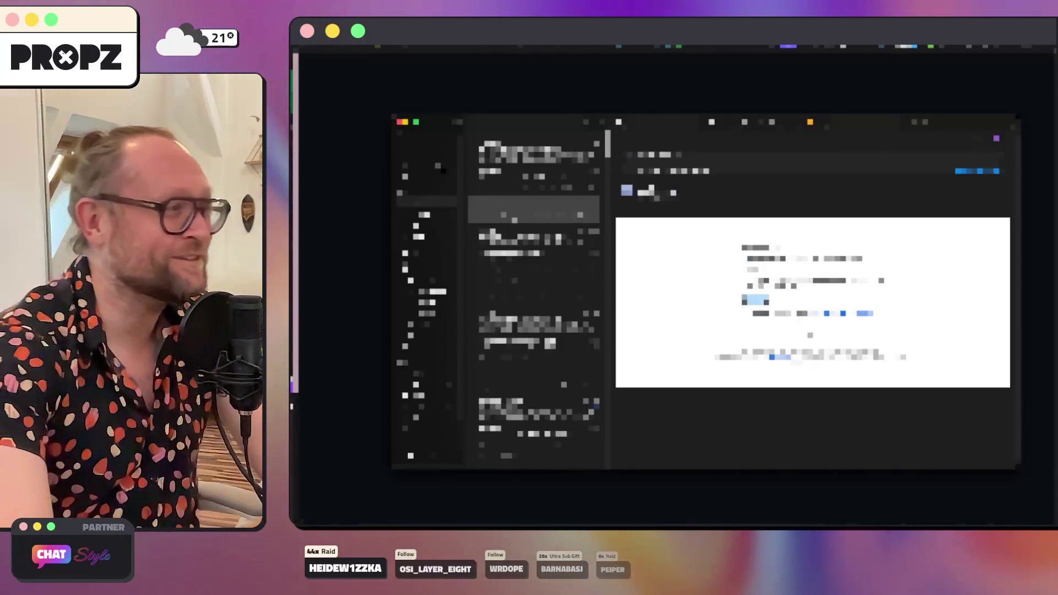
pyautogui.click(534, 210)
pyautogui.press('Down')
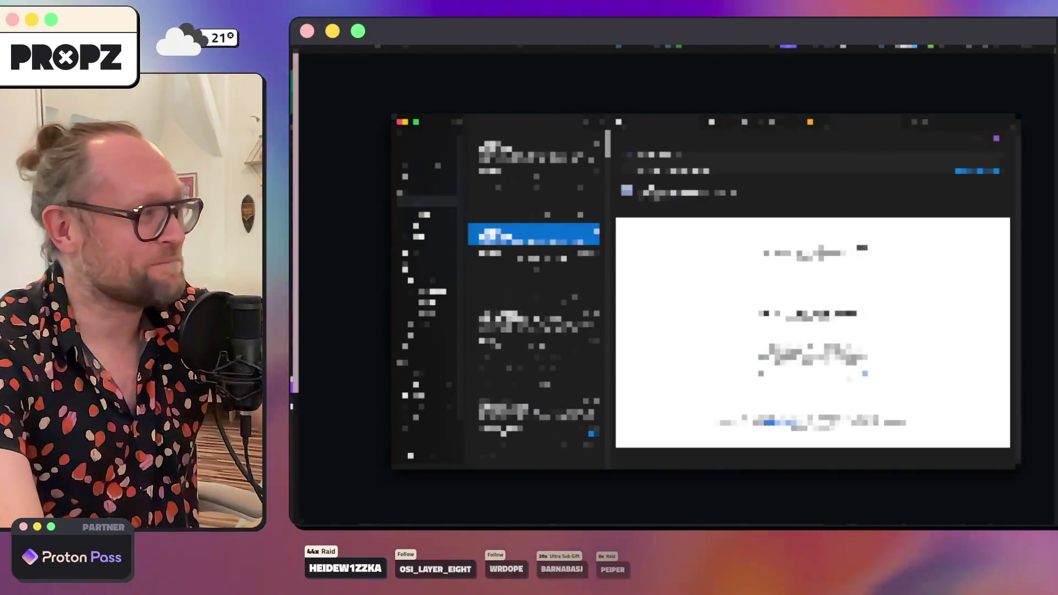
pyautogui.click(534, 179)
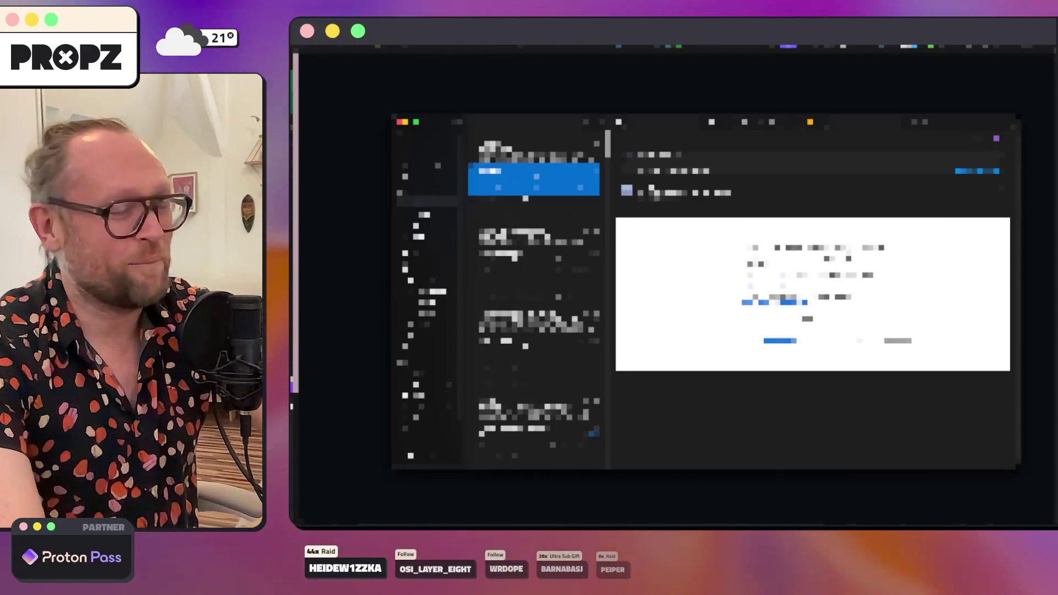
pyautogui.click(534, 148)
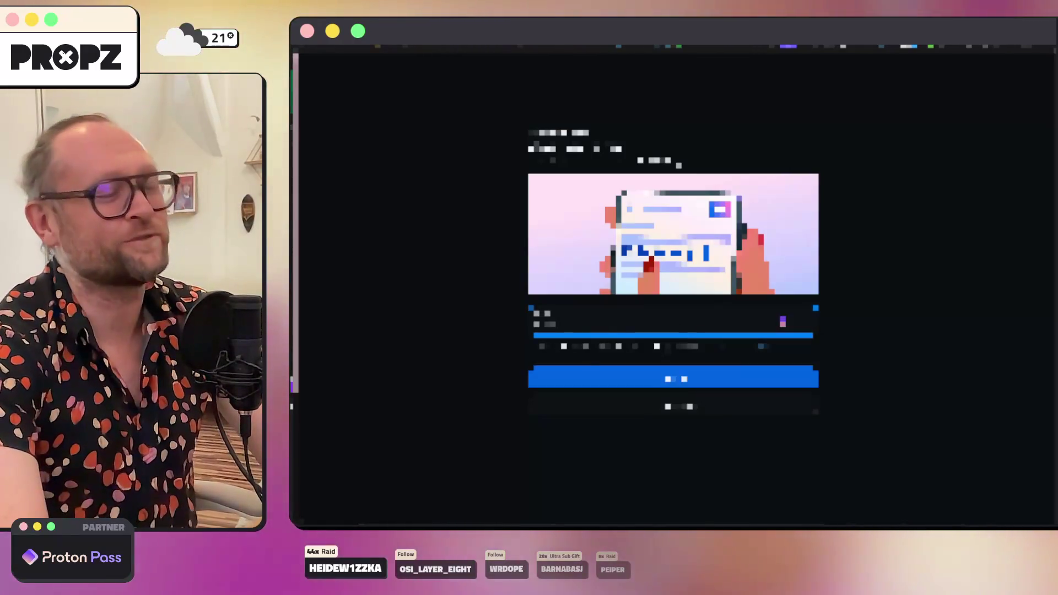
pyautogui.click(586, 376)
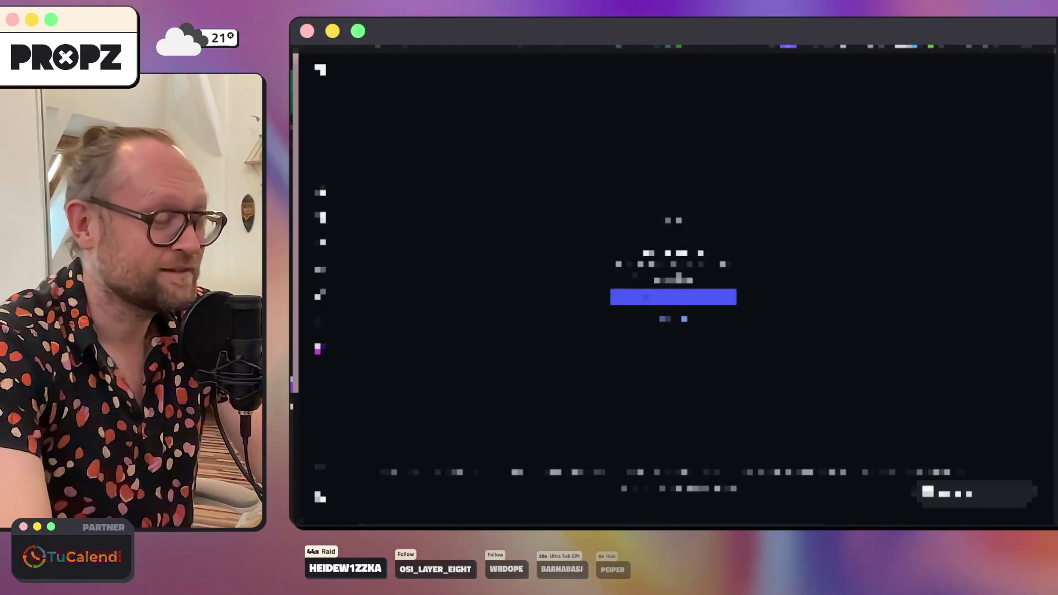
# Step: Finish signing in to the Instagram home feed after rechecking the newest email
pyautogui.press('Return')
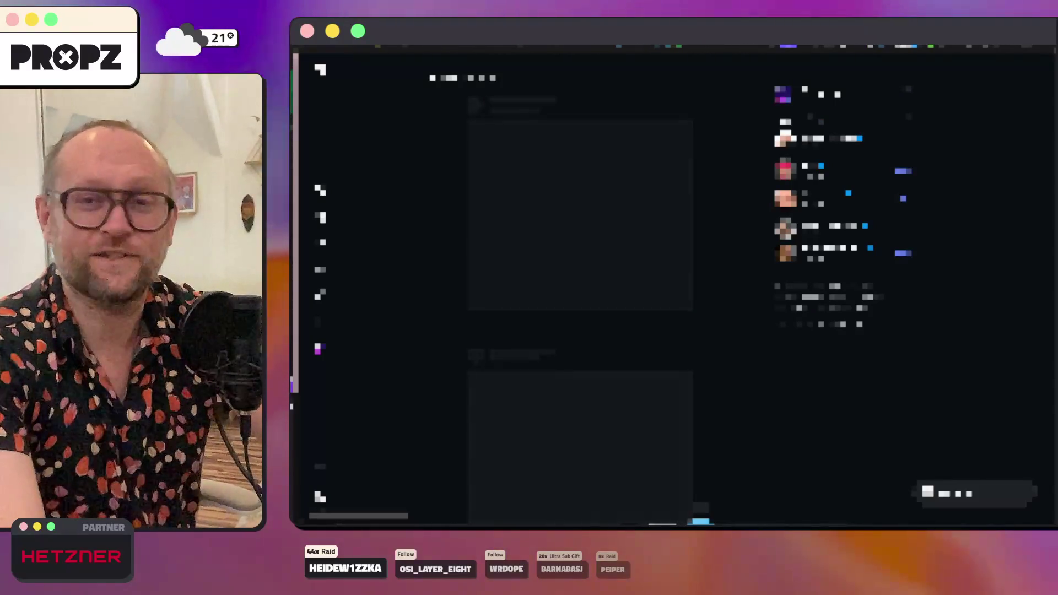
pyautogui.press('super+Tab')
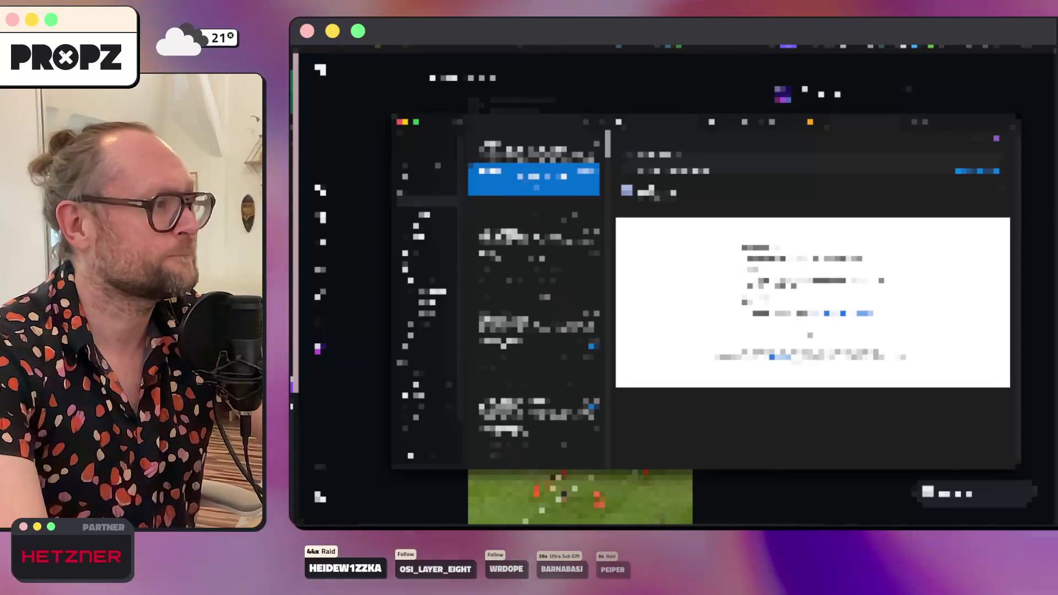
pyautogui.click(550, 154)
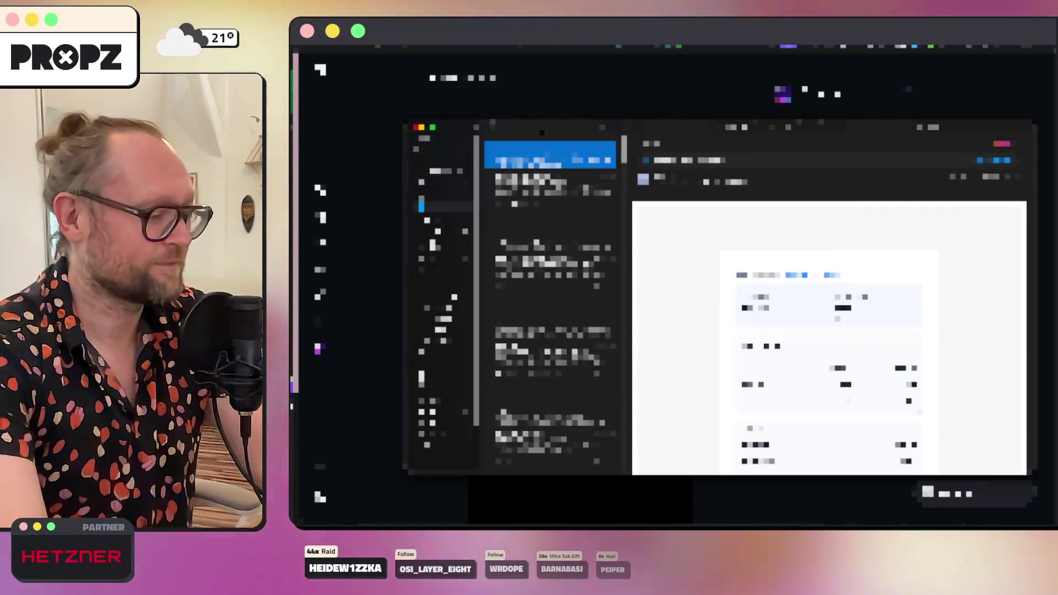
pyautogui.press('super+Tab')
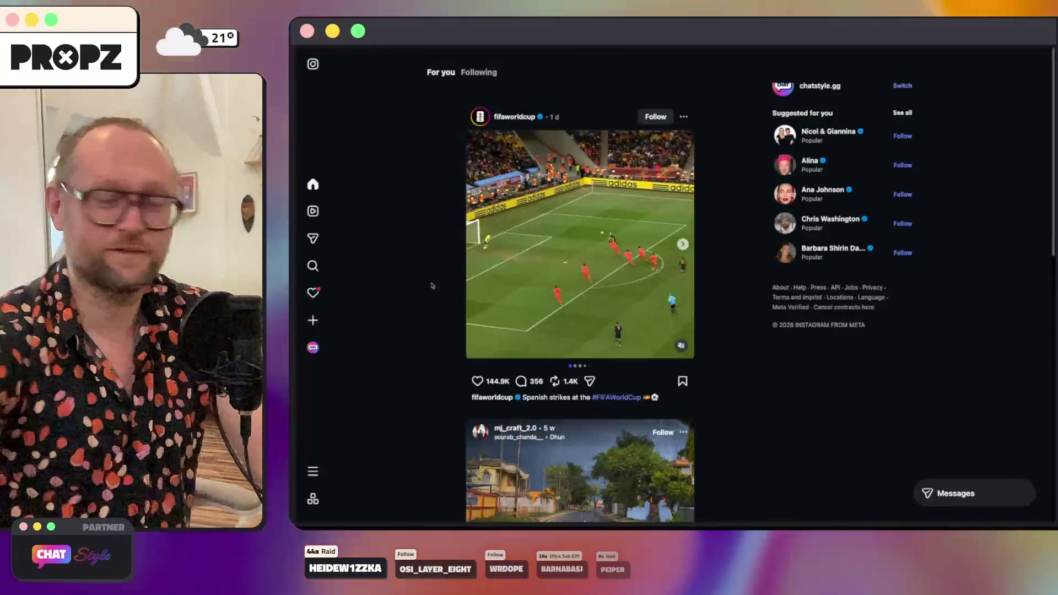
pyautogui.moveTo(809, 193)
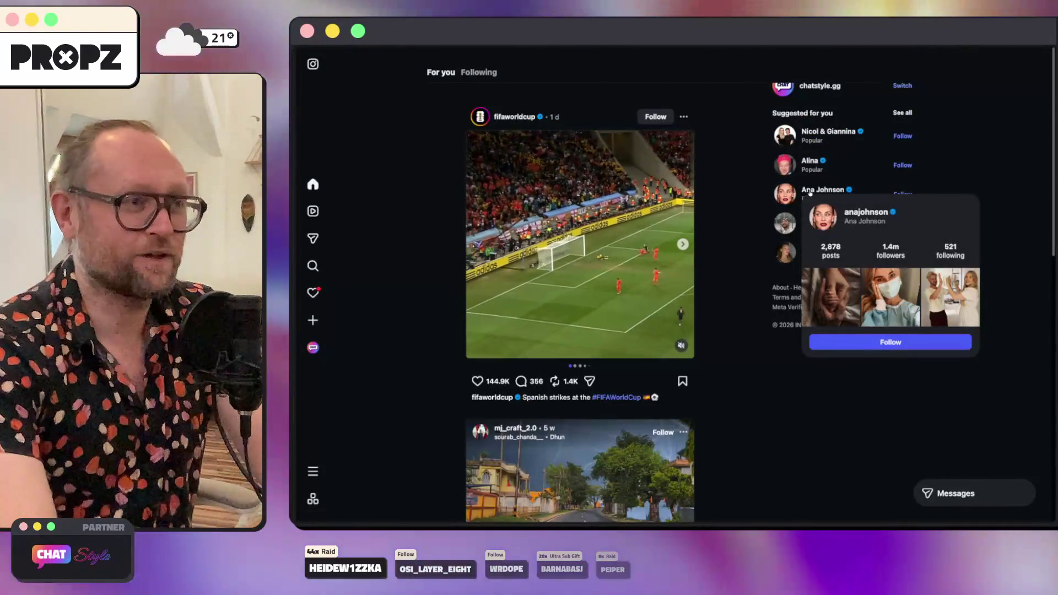
pyautogui.scroll(-15, 782, 187)
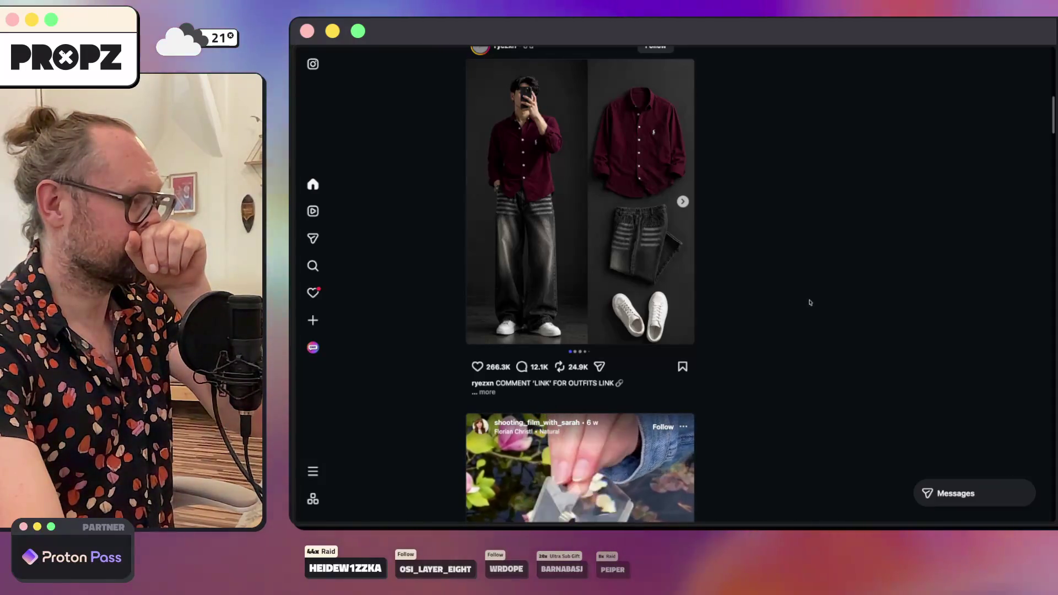
pyautogui.scroll(15, 810, 302)
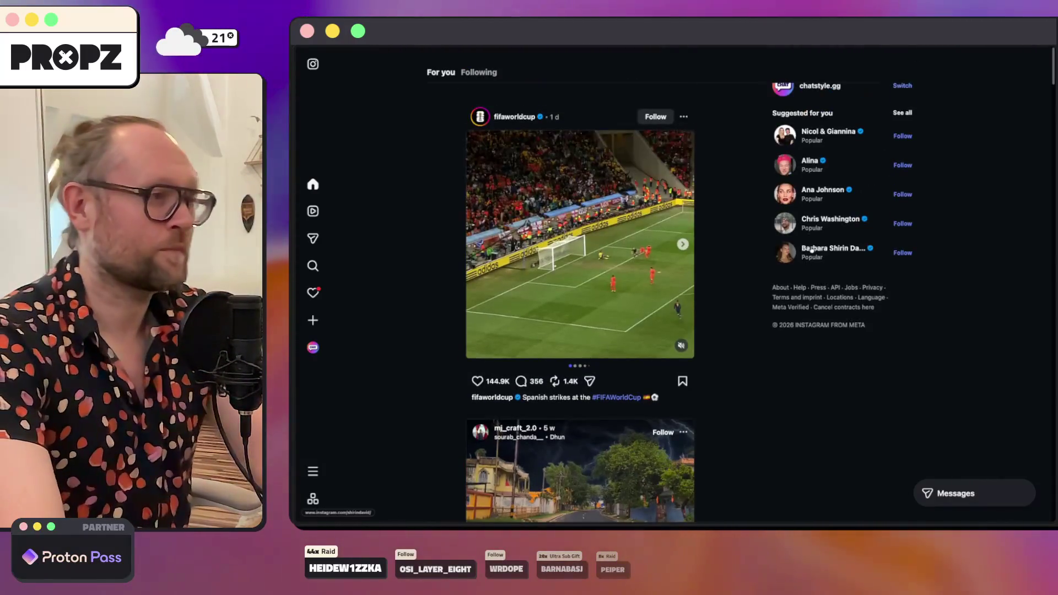
pyautogui.moveTo(295, 471)
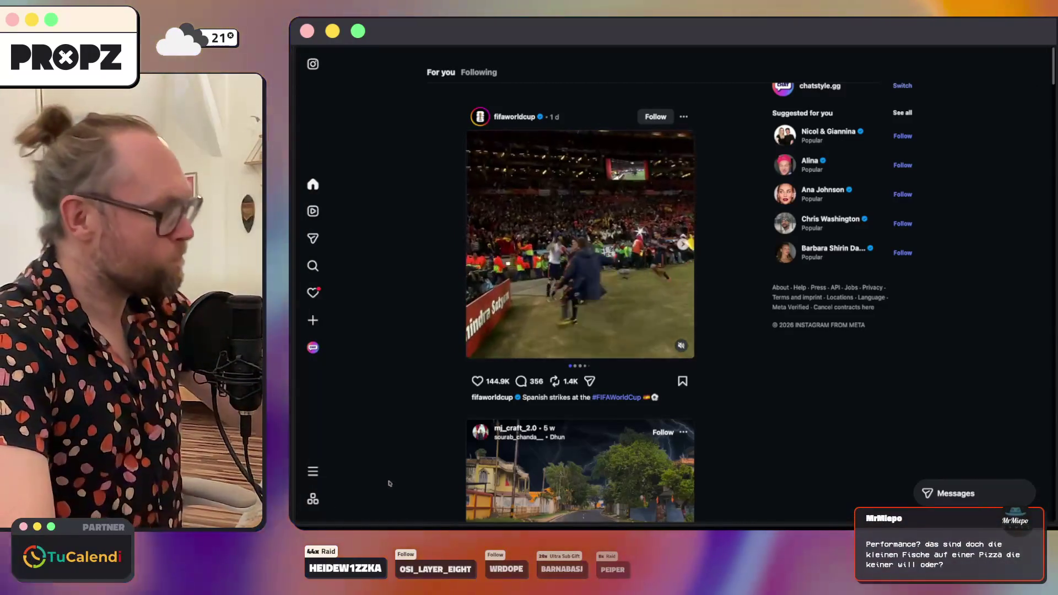
pyautogui.moveTo(295, 435)
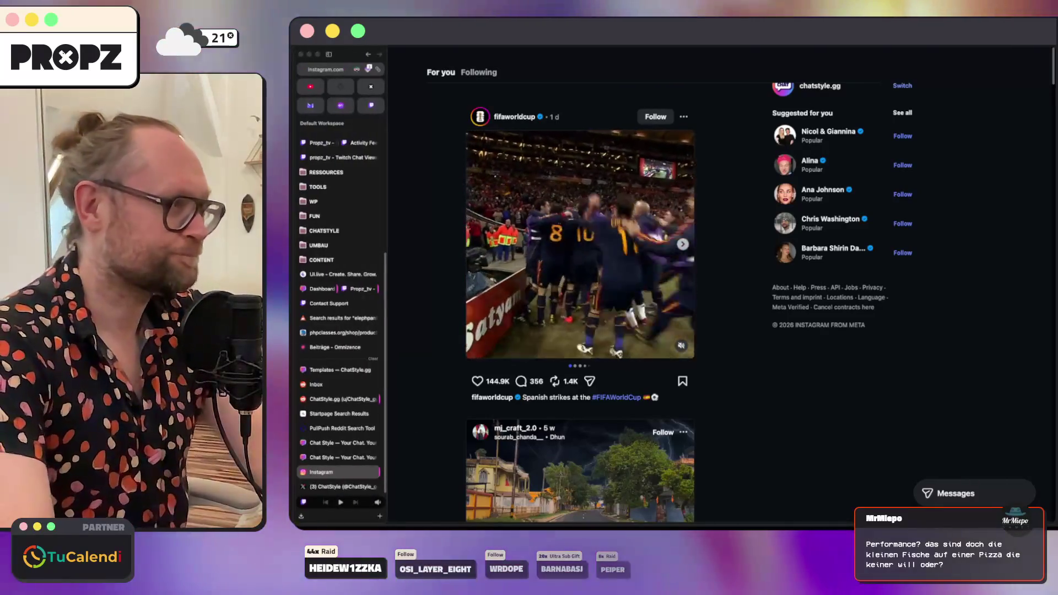
pyautogui.click(365, 459)
# Step: Close the ChatStyle website tab, a duplicate tab and the PullPush Reddit Search tab
pyautogui.click(375, 457)
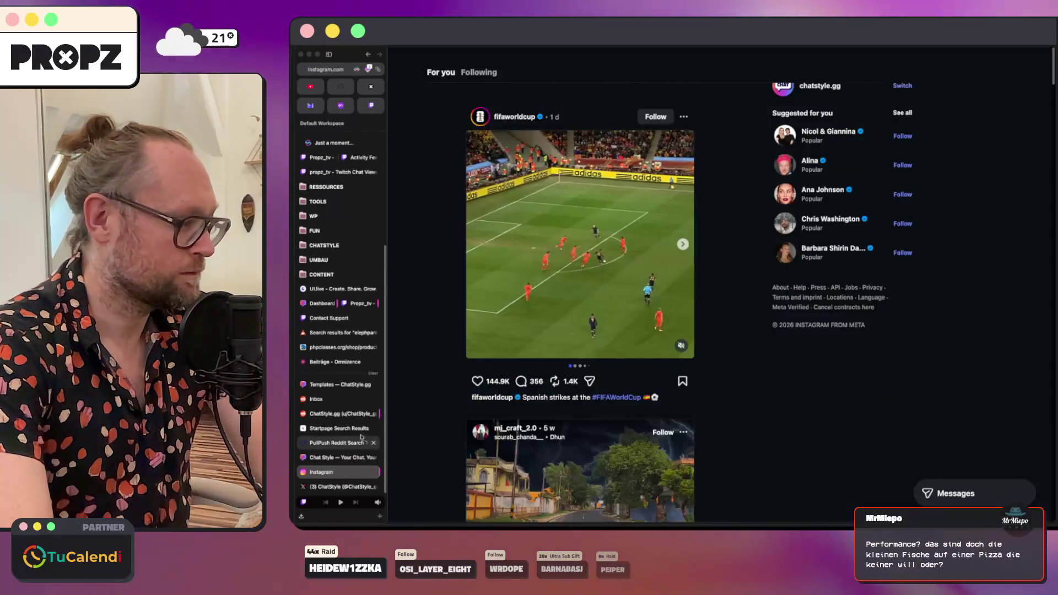
pyautogui.click(346, 441)
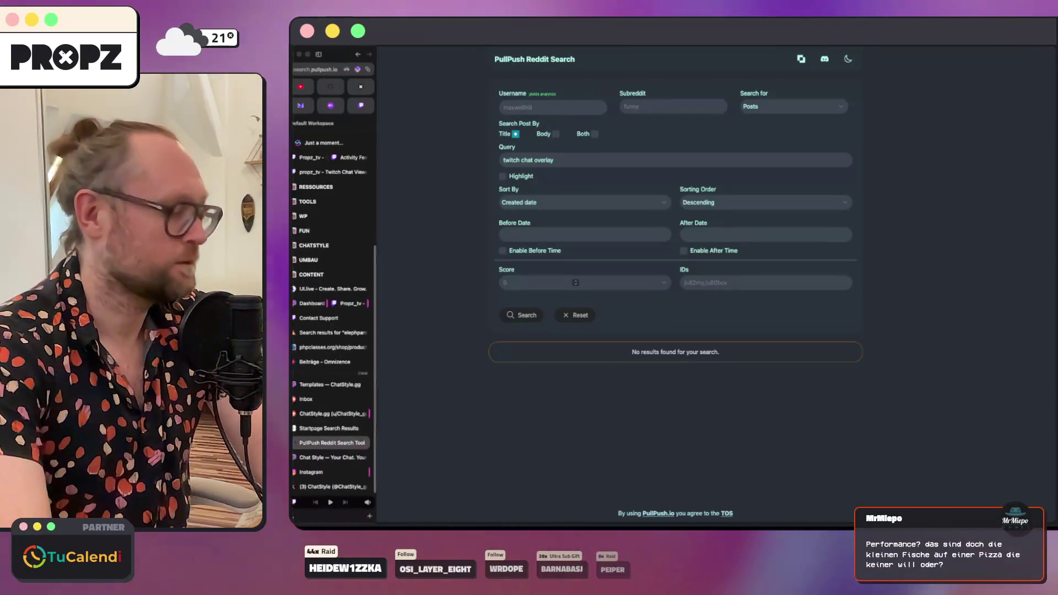
pyautogui.click(374, 442)
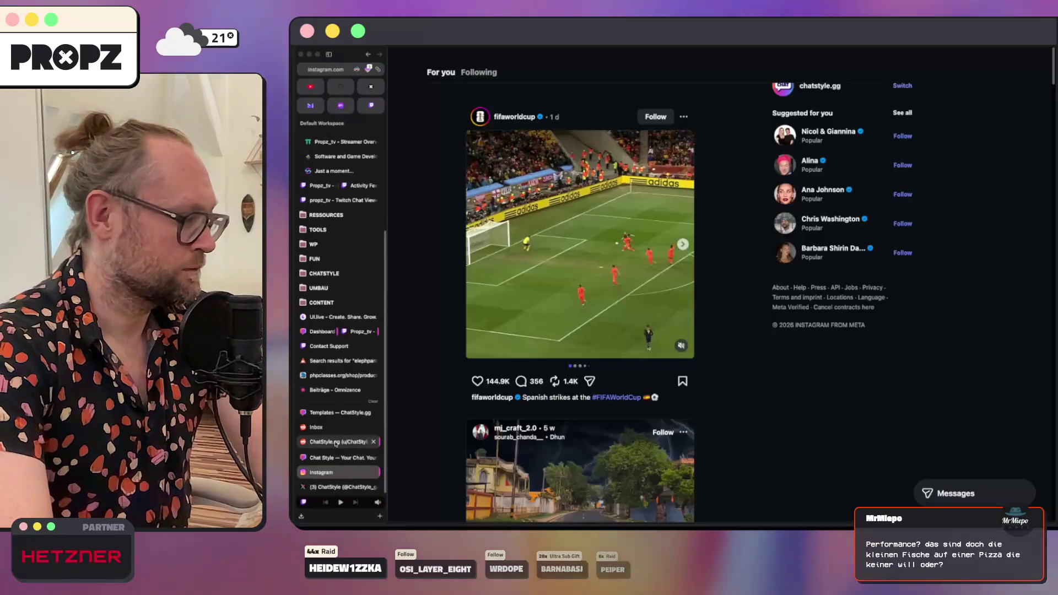
# Step: Check the u/ChatStyle_gg Reddit profile, then the Instagram feed, then open ChatStyle's X profile
pyautogui.click(337, 428)
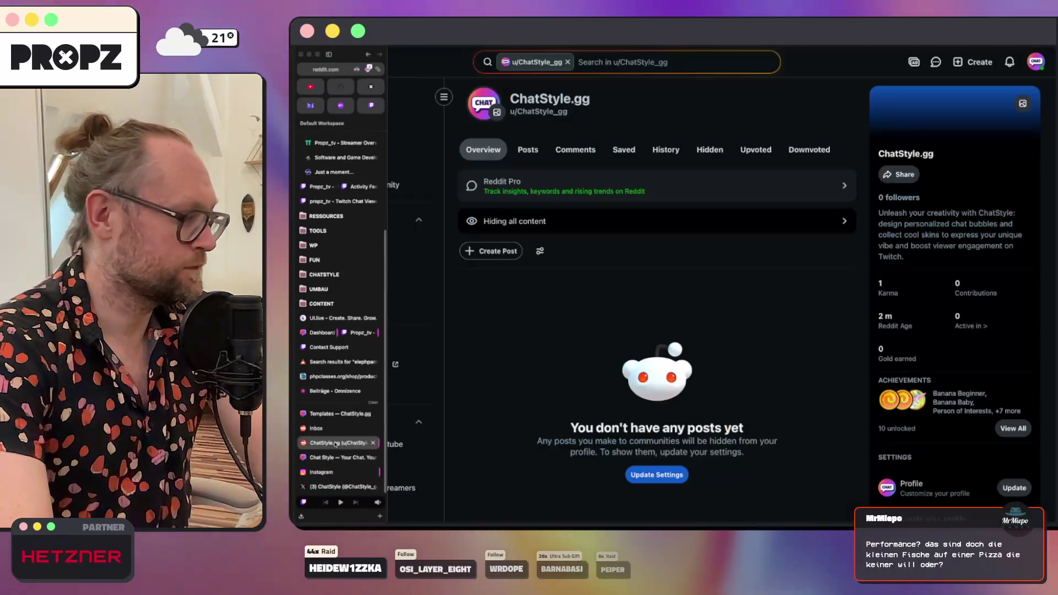
pyautogui.moveTo(296, 229)
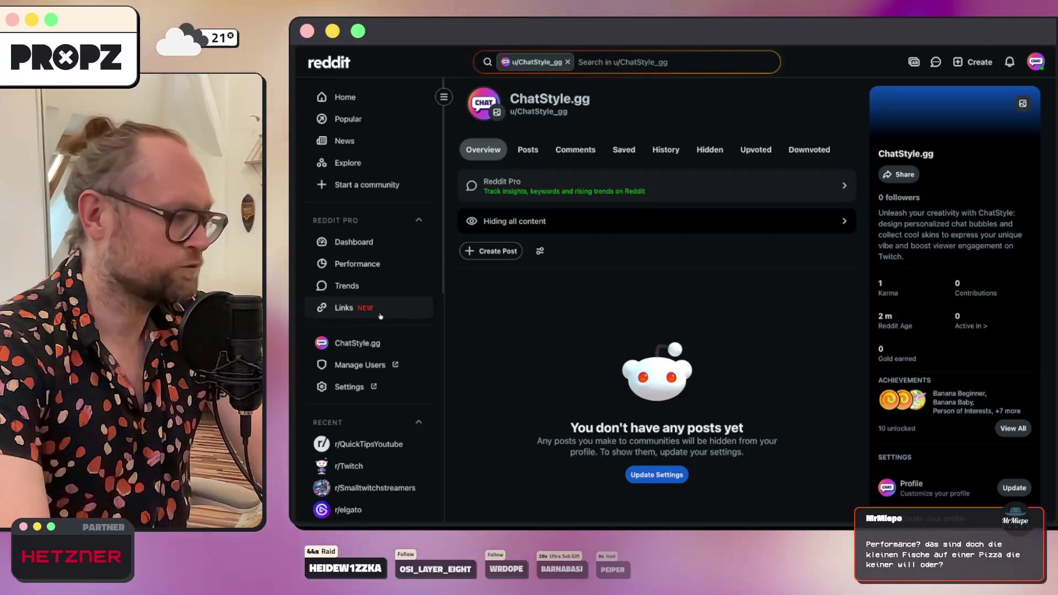
pyautogui.click(342, 473)
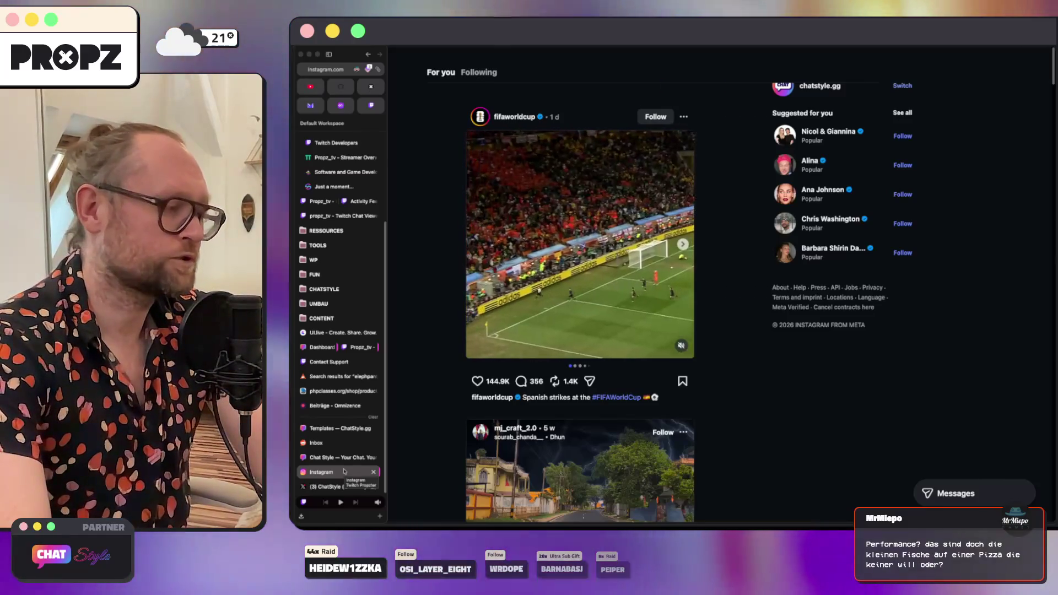
pyautogui.click(334, 484)
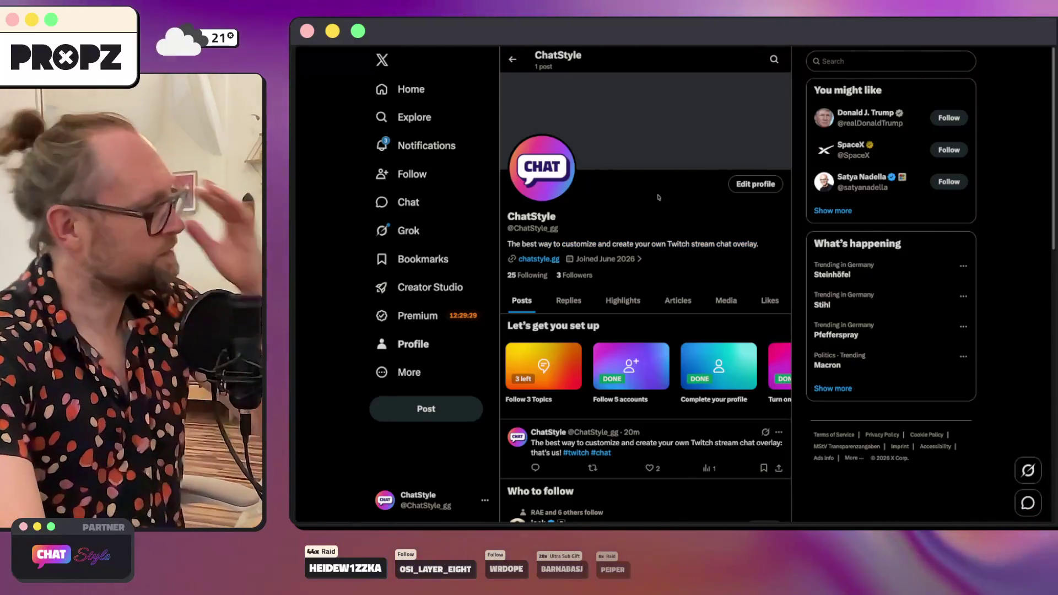
# Step: Review ChatStyle's X replies and posts, then copy the profile URL
pyautogui.click(562, 301)
pyautogui.click(521, 300)
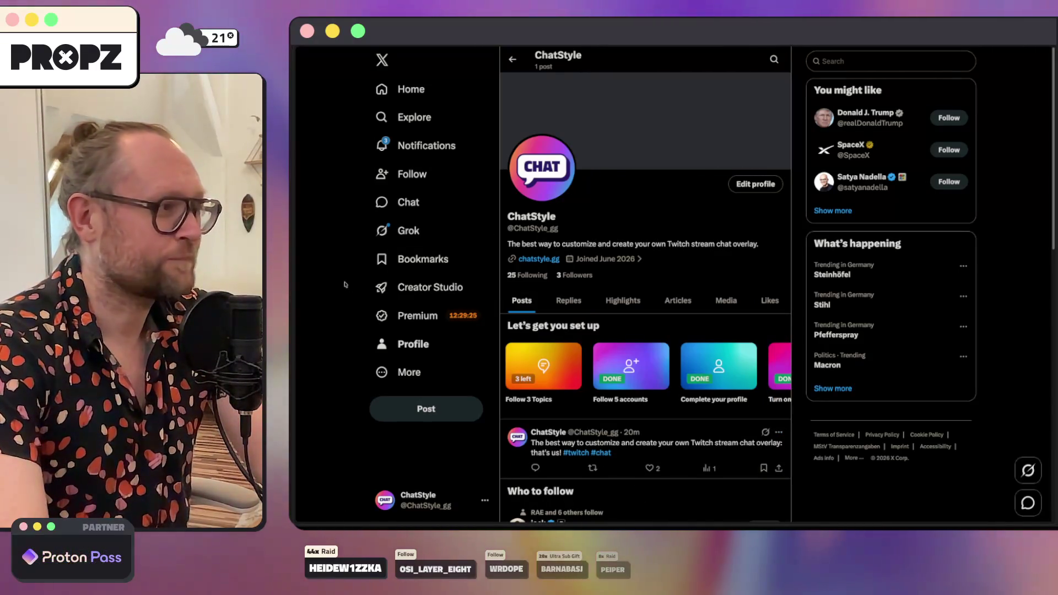
pyautogui.press('super+shift+c')
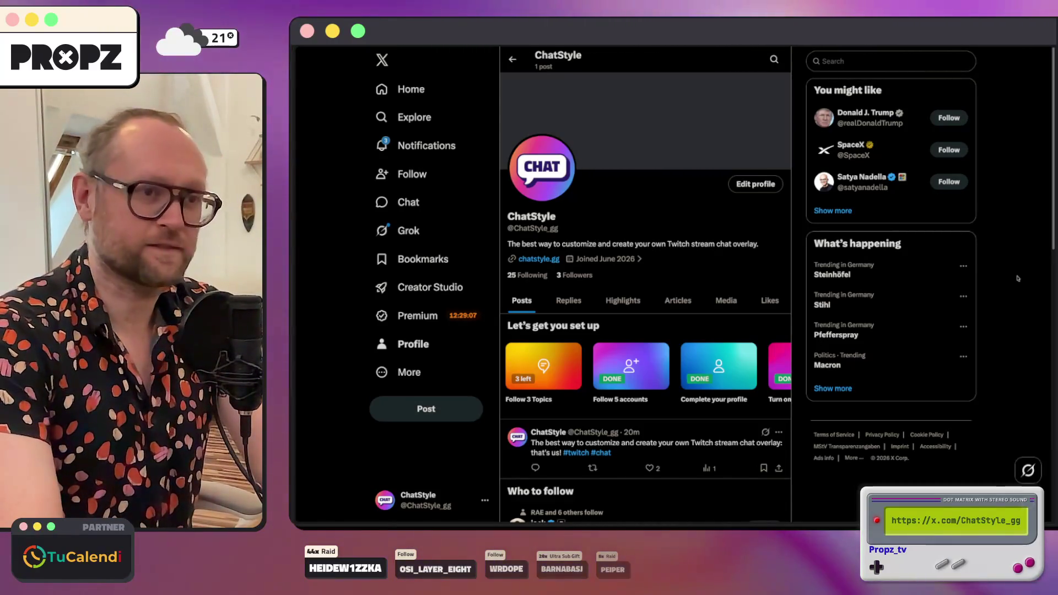
# Step: Load instagram.com/chatstyle.gg from the address bar and follow the account
pyautogui.press('super+l')
pyautogui.press('super+v')
pyautogui.press('Return')
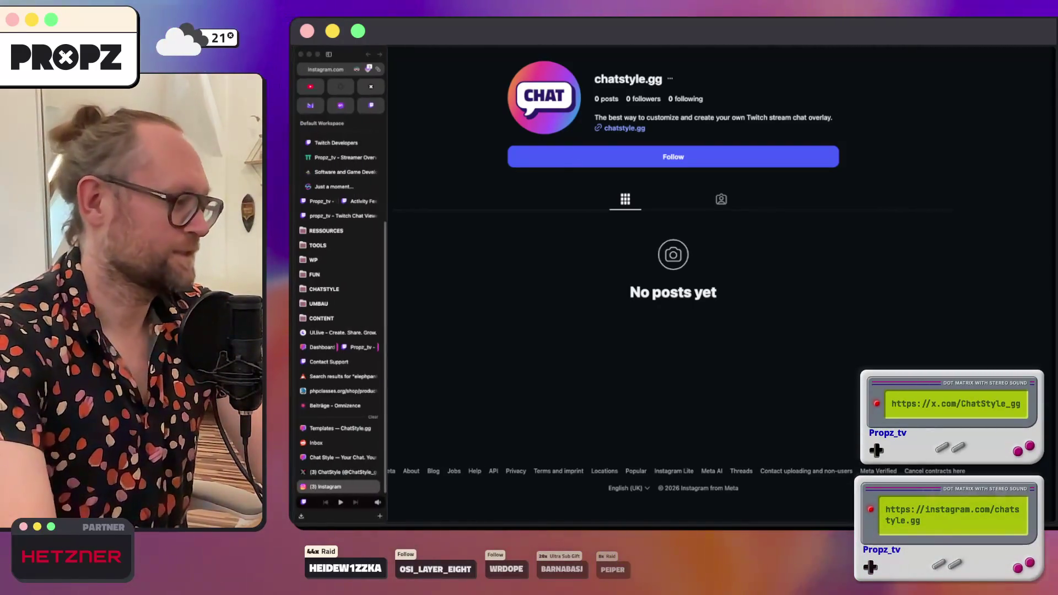
pyautogui.click(575, 157)
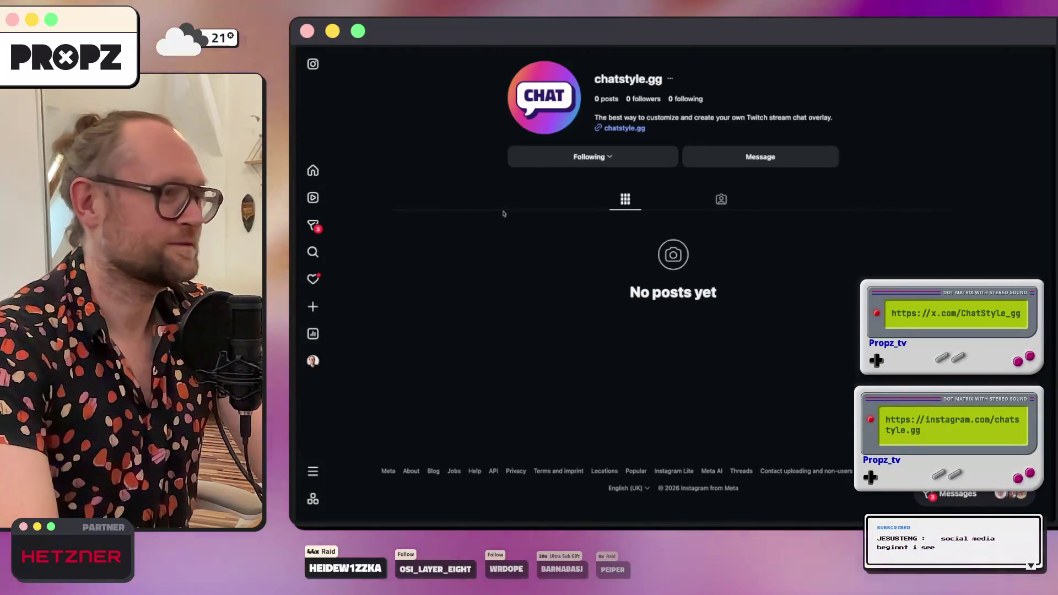
# Step: Reload the chatstyle.gg Instagram profile, then view the ChatStyle account's X notifications
pyautogui.press('super+r')
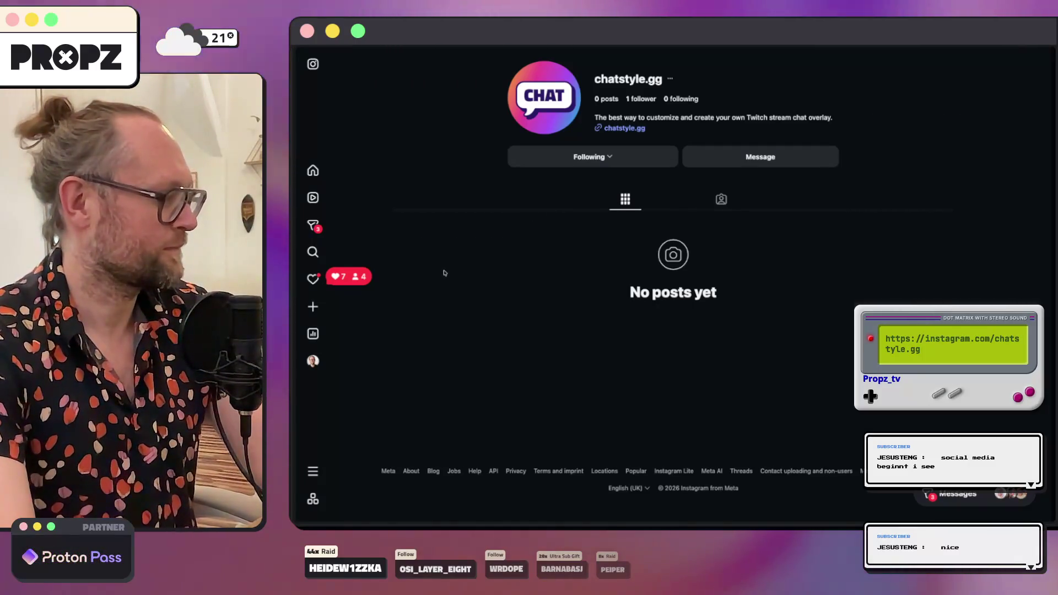
pyautogui.moveTo(326, 280)
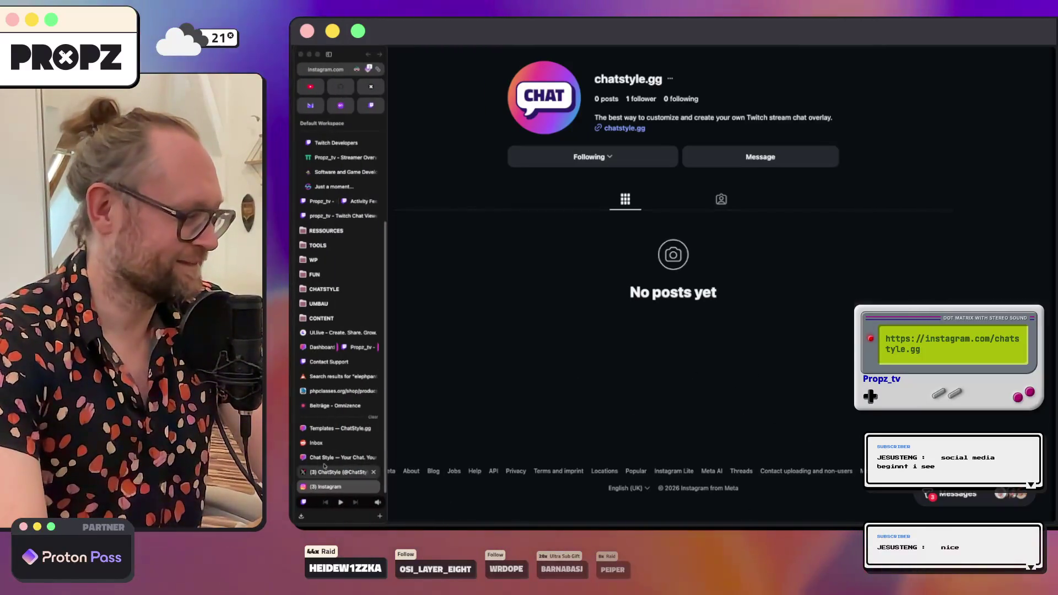
pyautogui.click(332, 473)
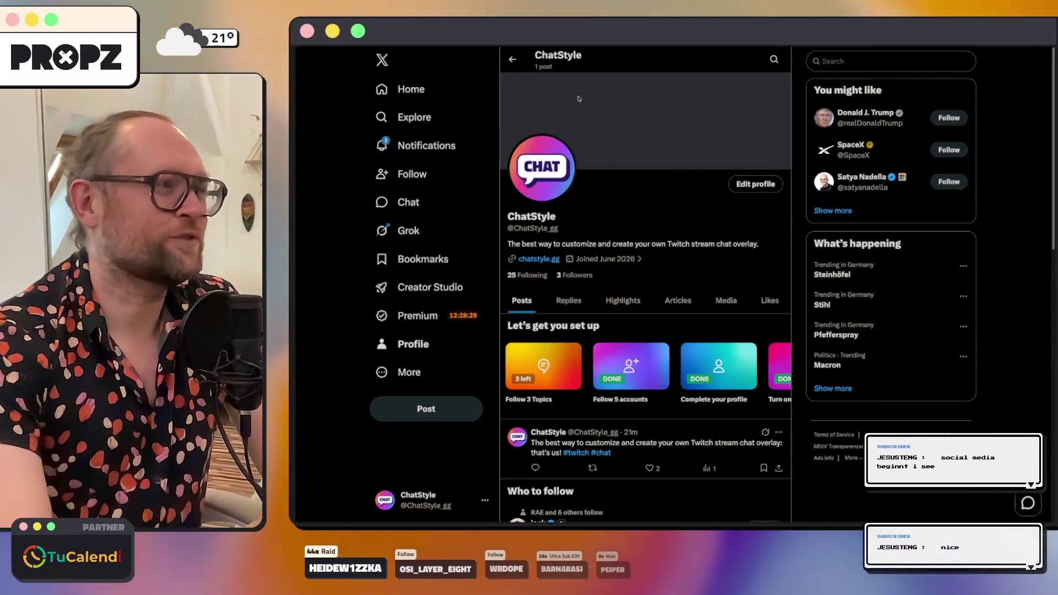
pyautogui.click(424, 145)
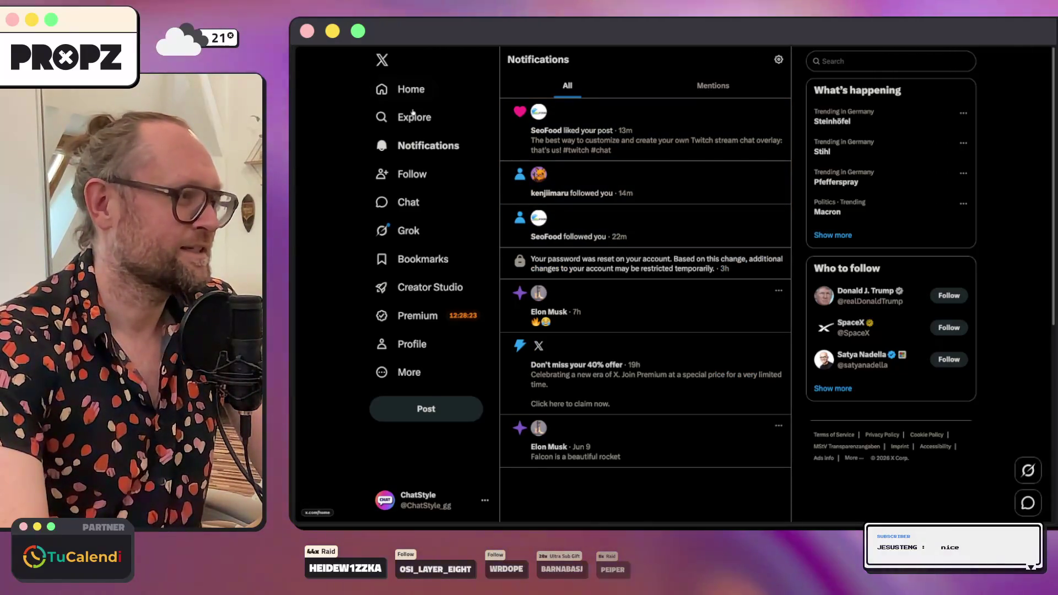
pyautogui.click(559, 195)
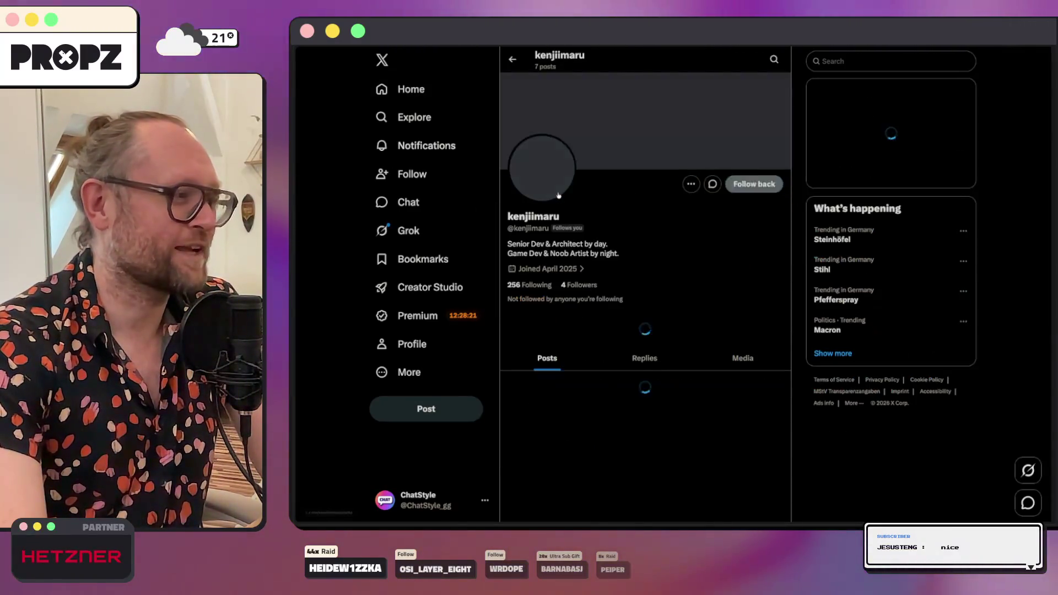
pyautogui.click(510, 61)
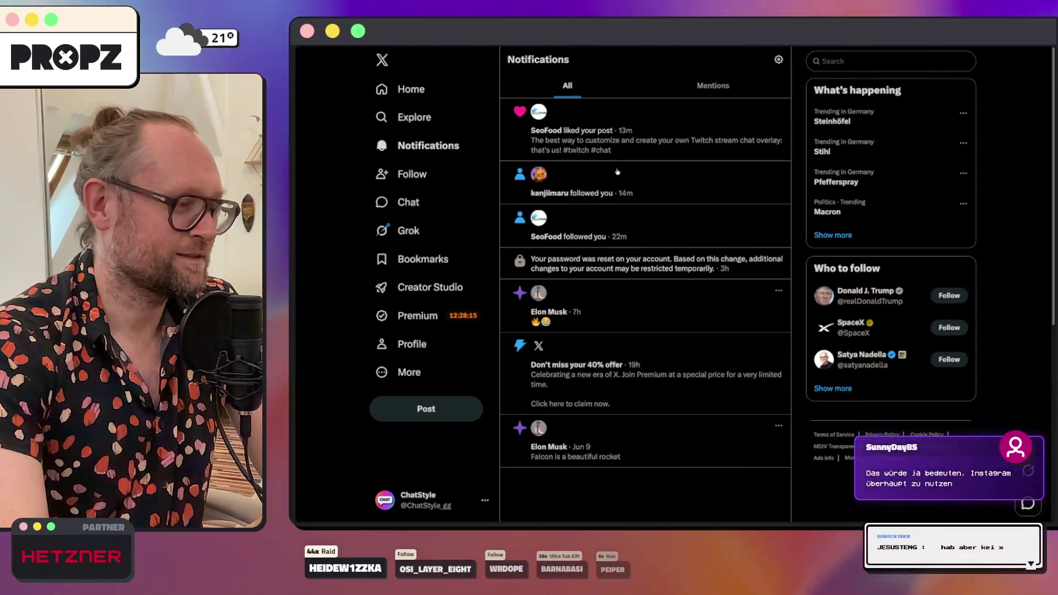
pyautogui.click(545, 314)
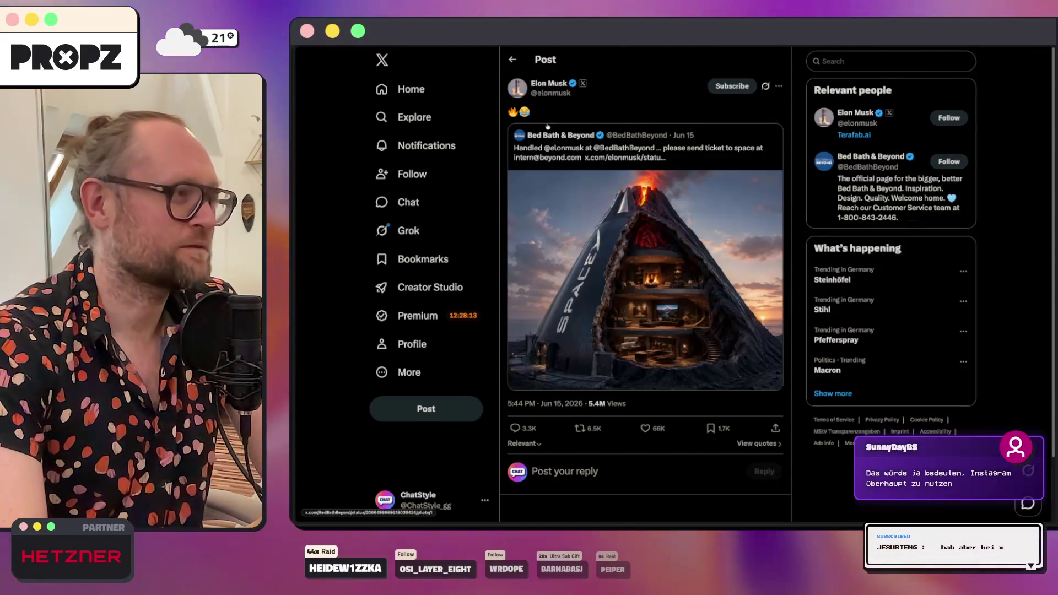
pyautogui.click(561, 83)
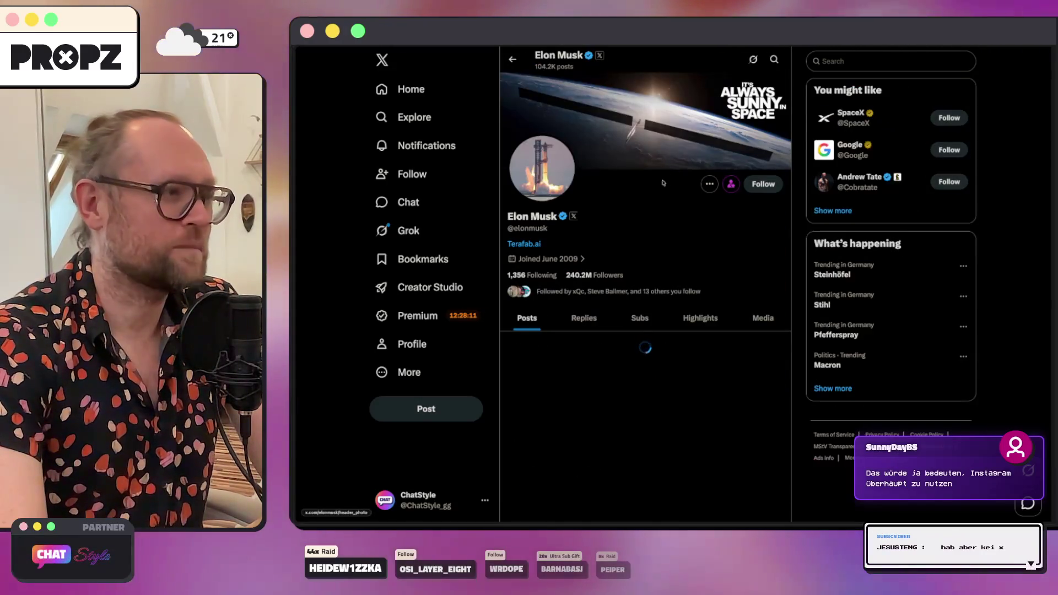
pyautogui.click(711, 184)
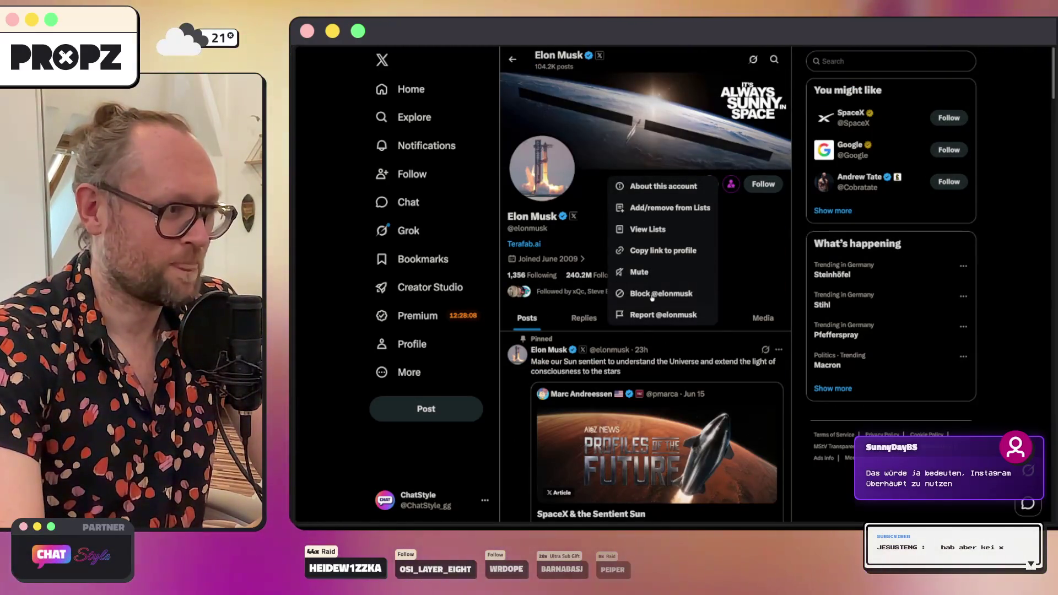
pyautogui.click(660, 294)
pyautogui.click(660, 313)
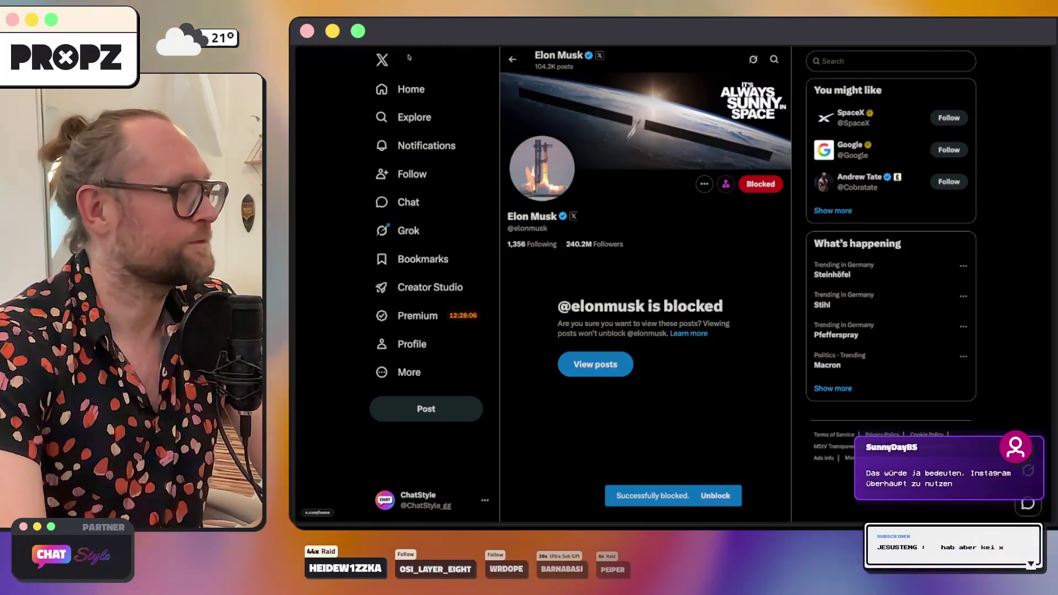
pyautogui.click(414, 87)
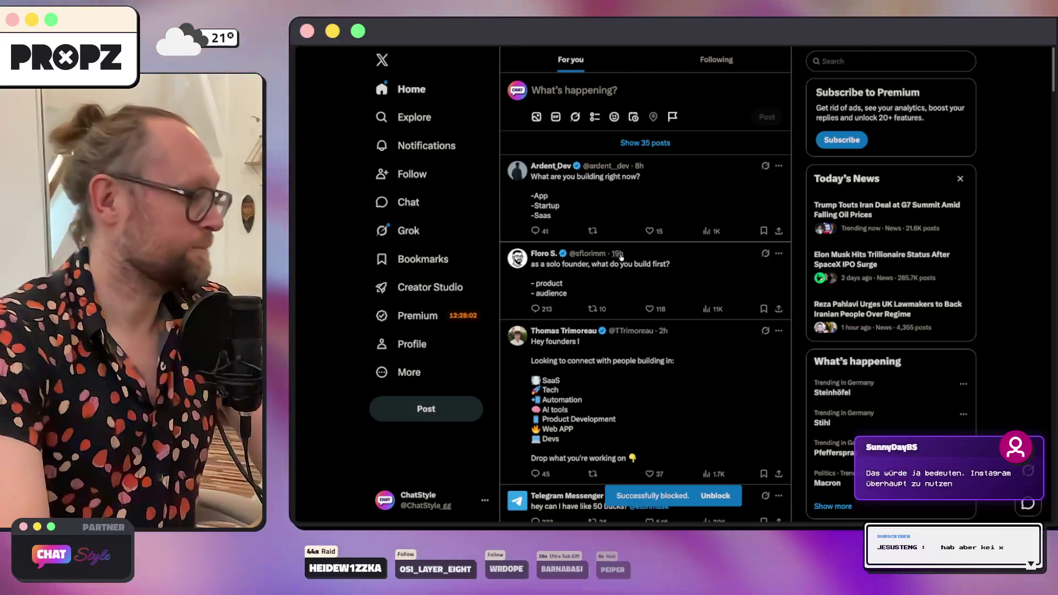
# Step: Browse the X Home feed, then close the X tab to reach the Omnizence Beiträge page
pyautogui.scroll(-3, 597, 226)
pyautogui.scroll(3, 606, 231)
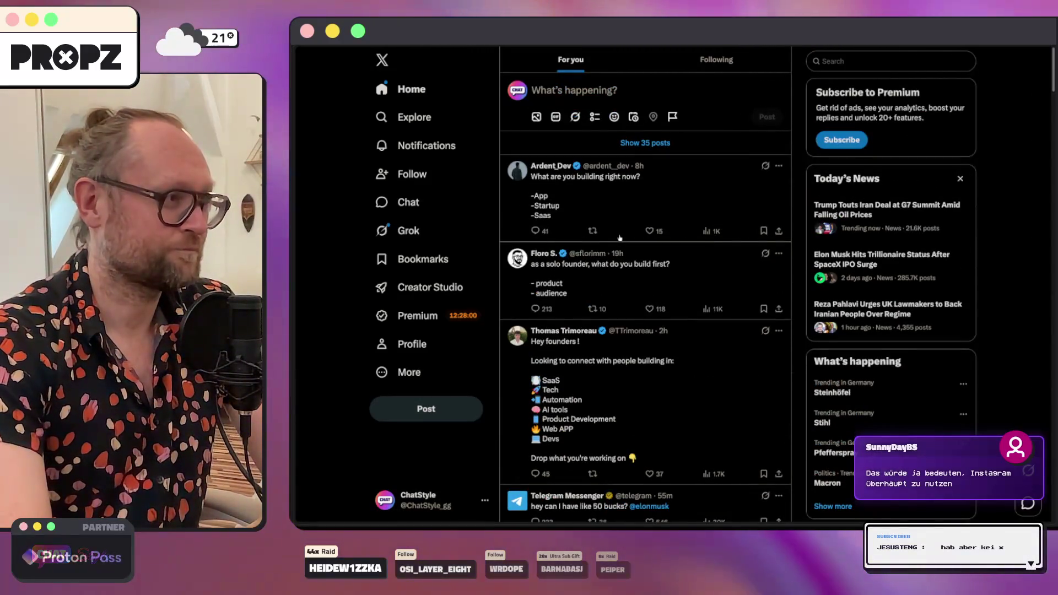
pyautogui.scroll(-3, 612, 300)
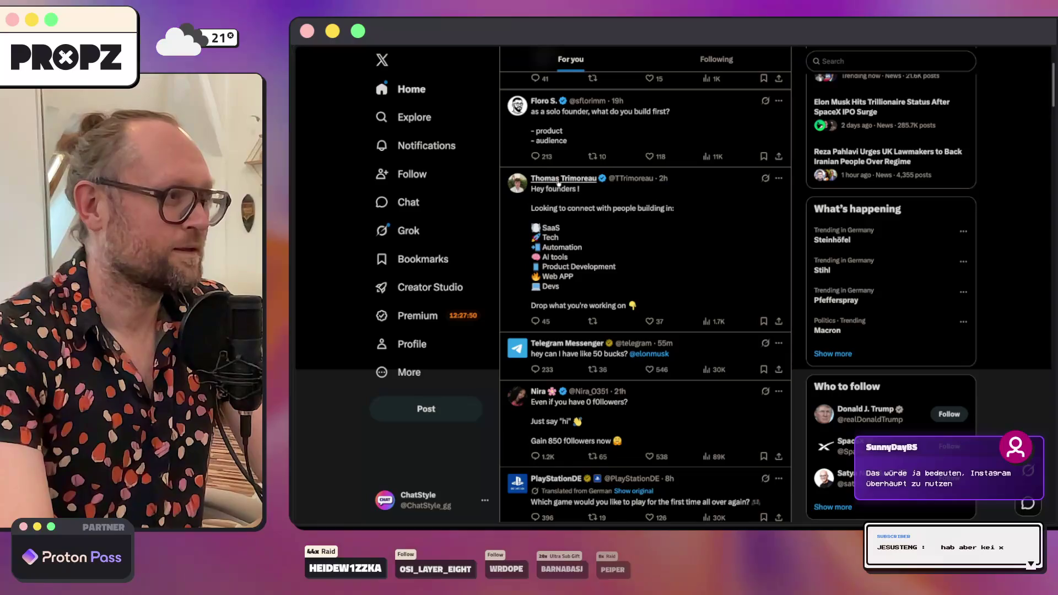
pyautogui.moveTo(559, 182)
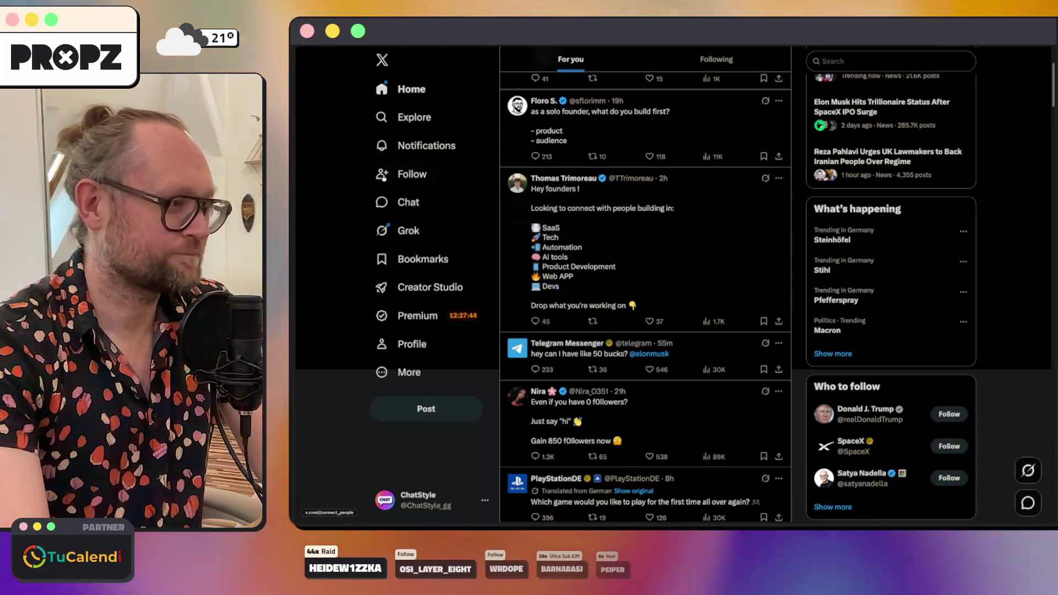
pyautogui.scroll(3, 309, 211)
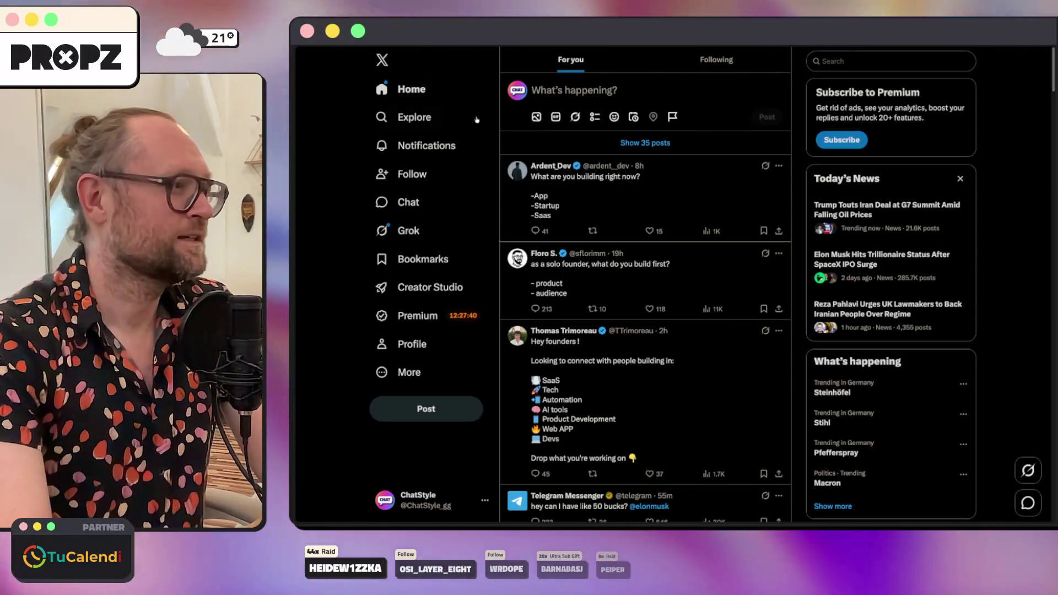
pyautogui.moveTo(298, 248)
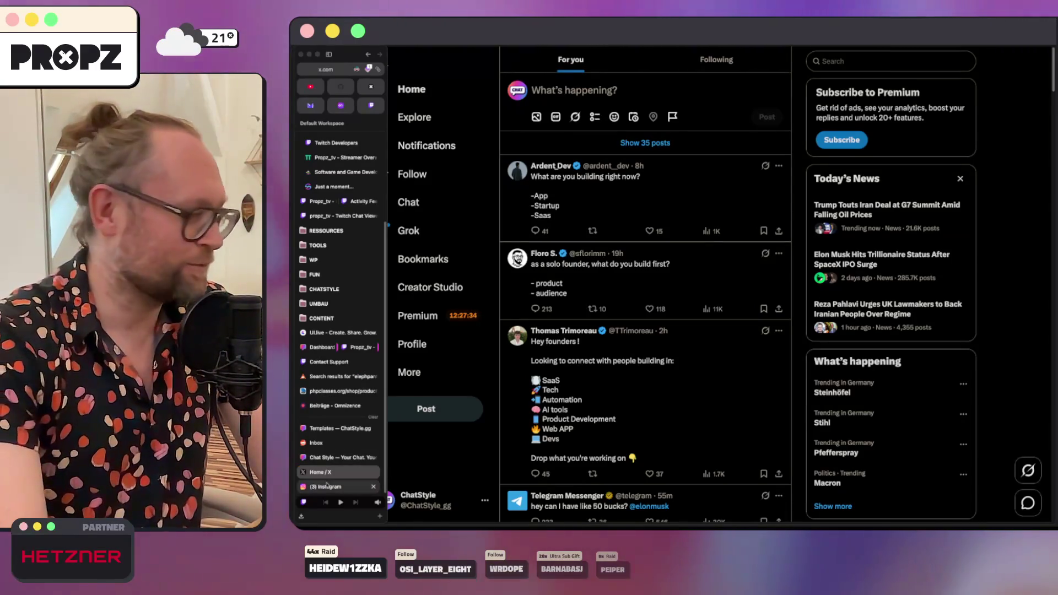
pyautogui.press('super+w')
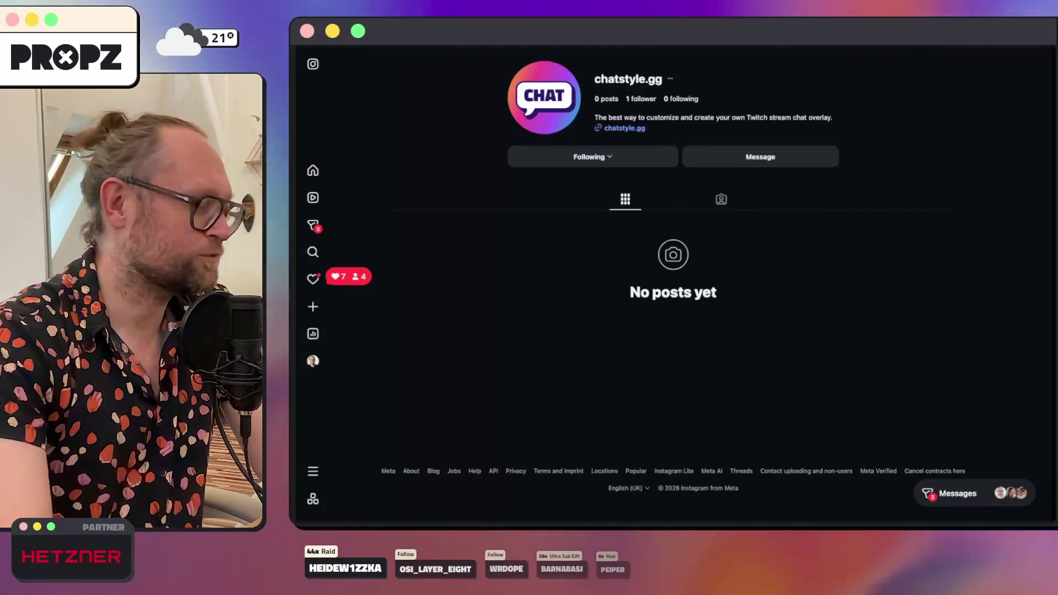
pyautogui.press('super+w')
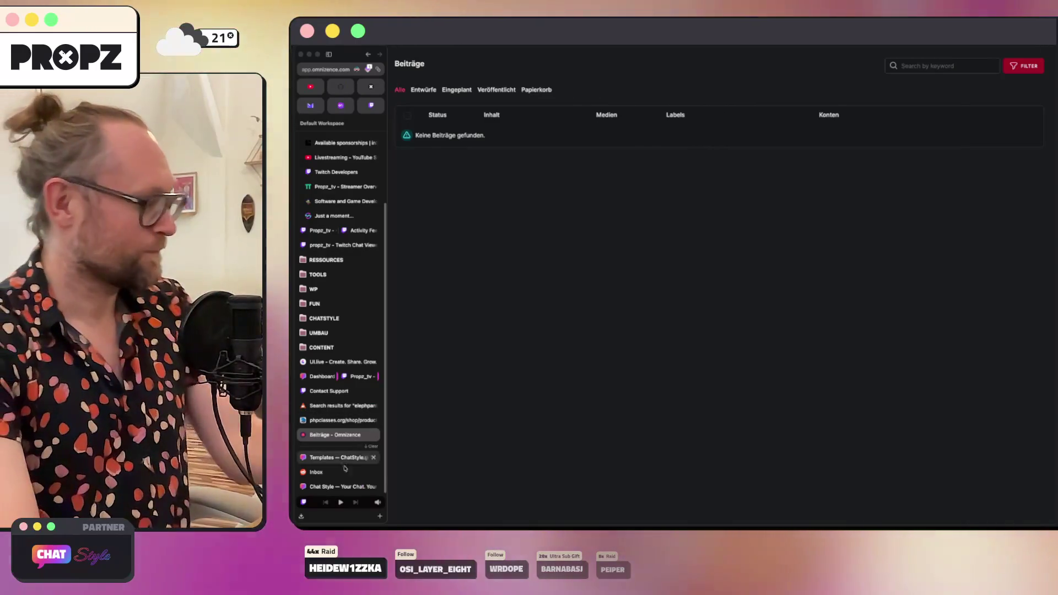
# Step: Review the Chat Style landing page's hero section, then switch to Reddit's notifications inbox
pyautogui.click(336, 486)
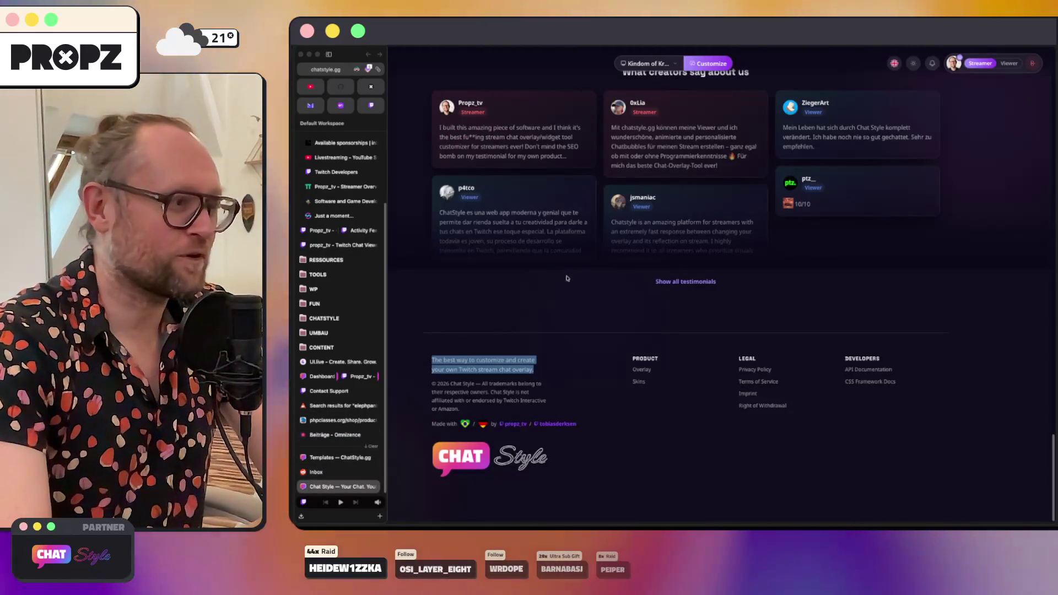
pyautogui.scroll(10, 639, 301)
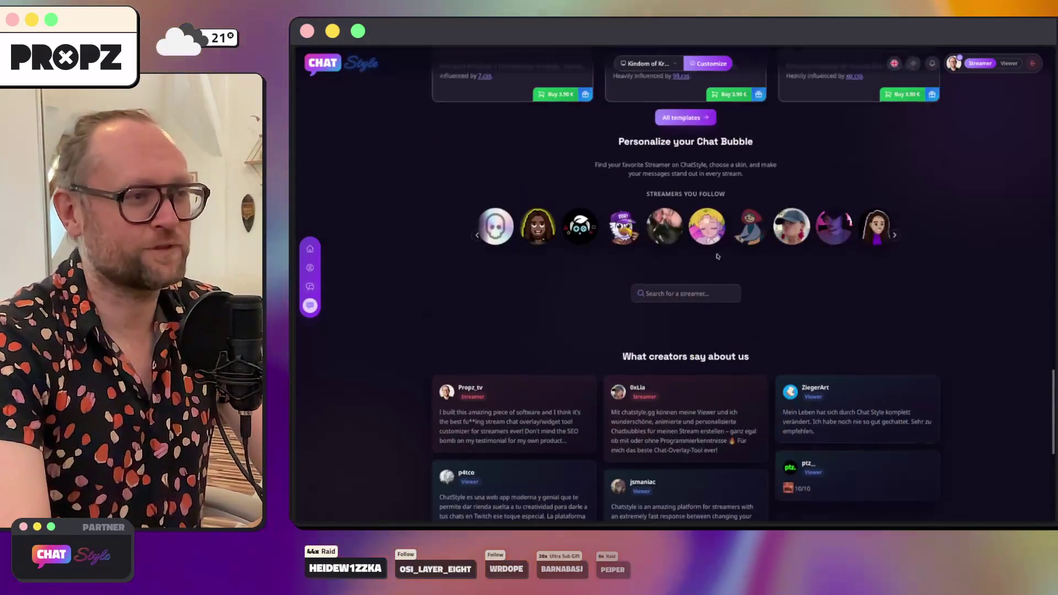
pyautogui.scroll(15, 733, 268)
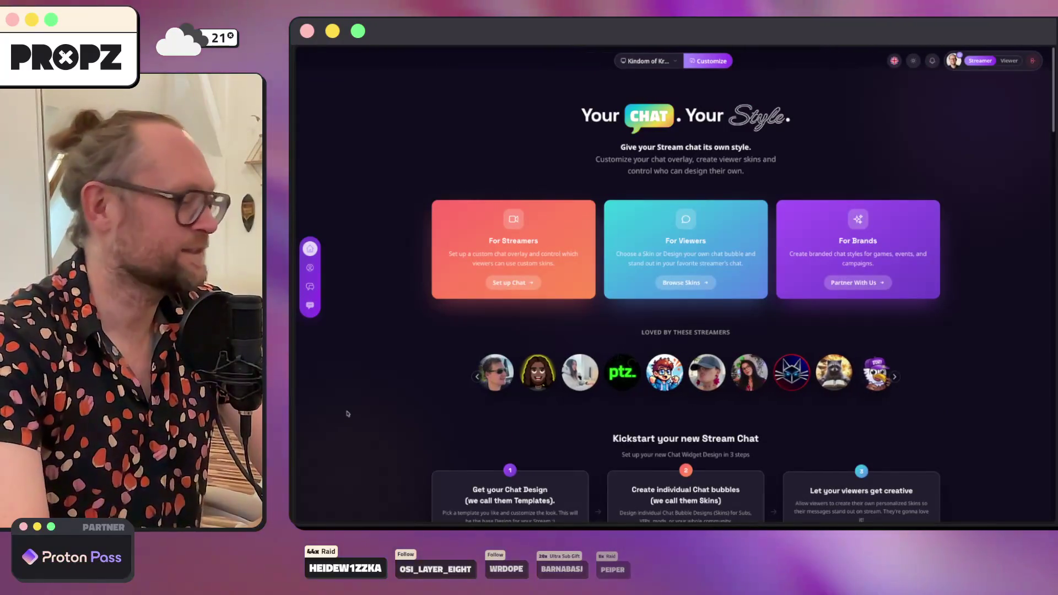
pyautogui.moveTo(306, 442)
pyautogui.click(335, 474)
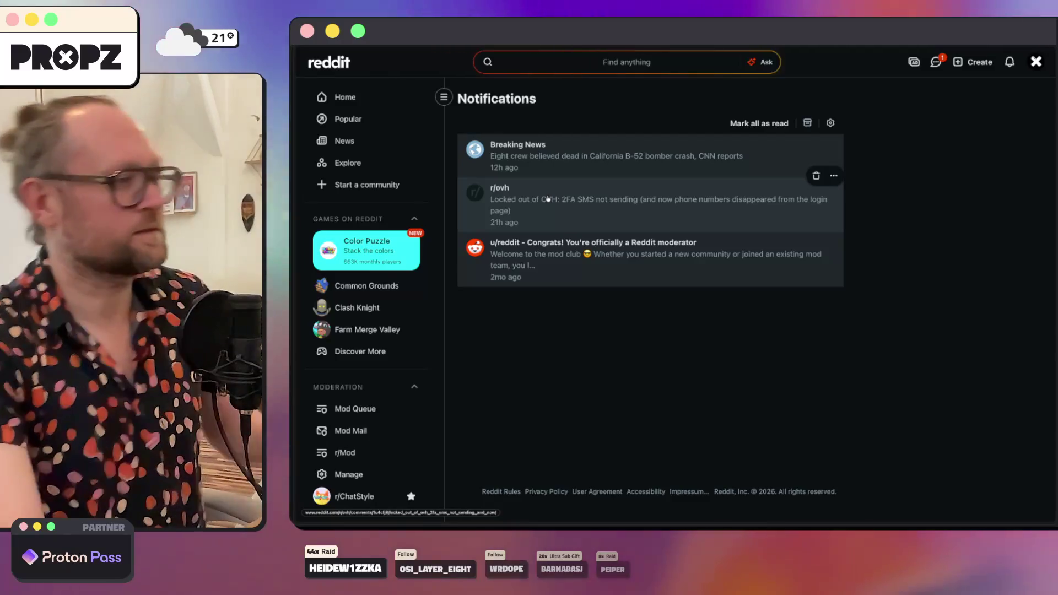
# Step: Browse the Reddit home feed and the ChatStyle templates and landing pages, then return to Reddit
pyautogui.click(377, 97)
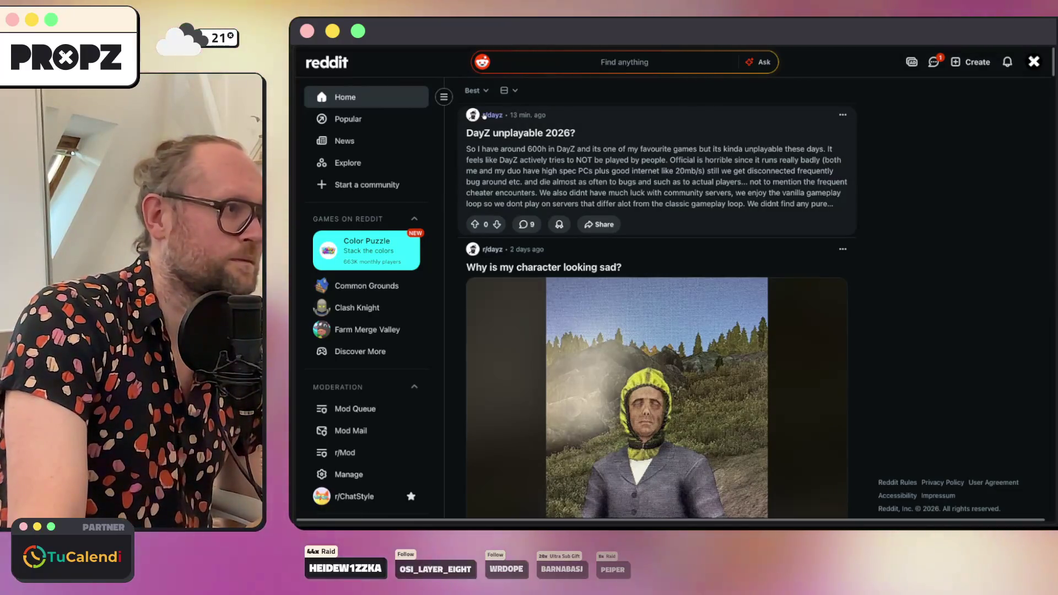
pyautogui.moveTo(486, 117)
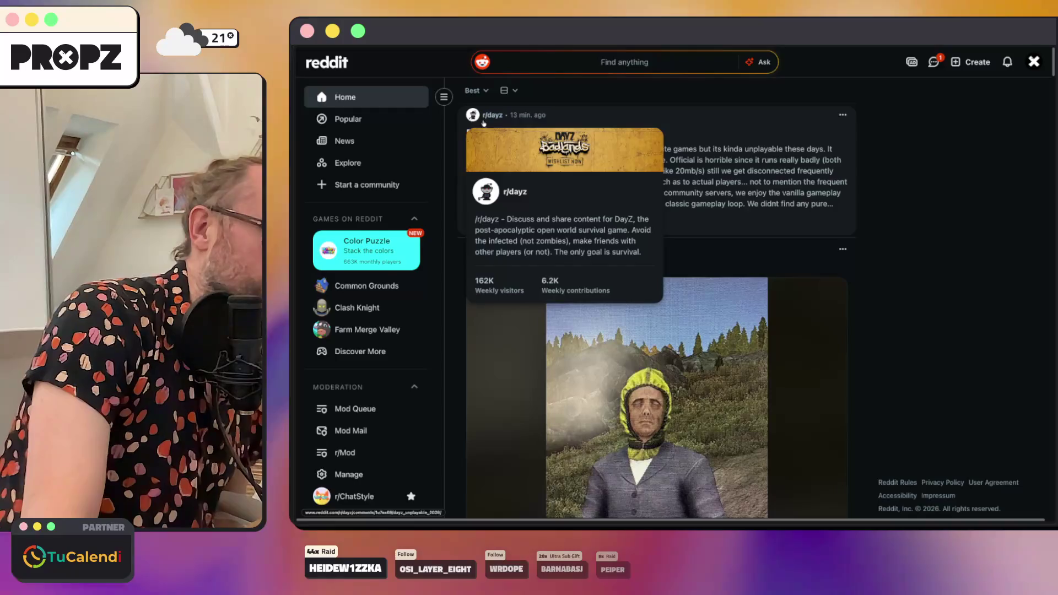
pyautogui.scroll(-5, 359, 160)
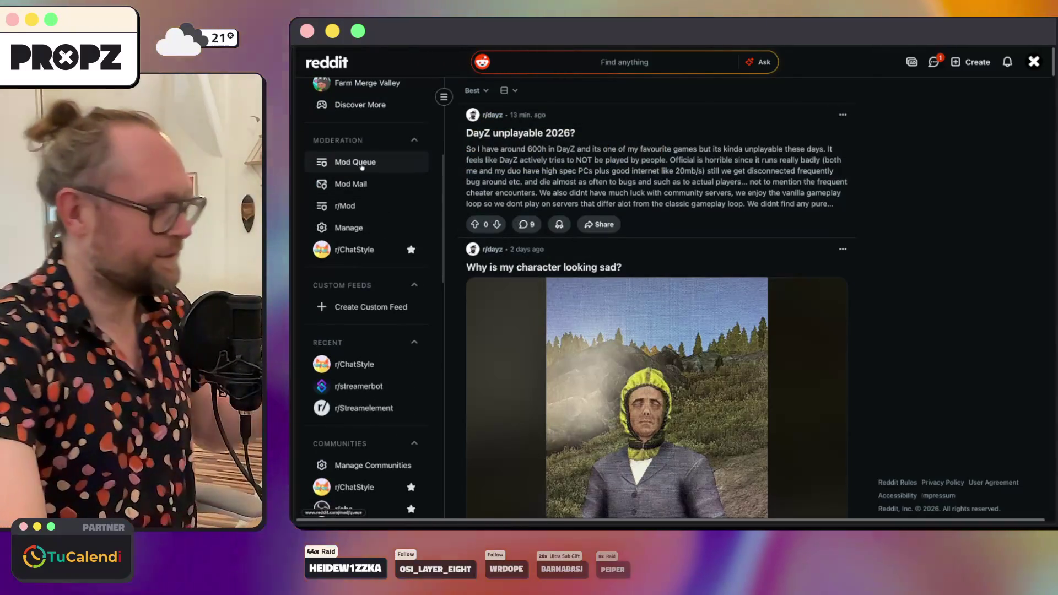
pyautogui.moveTo(295, 386)
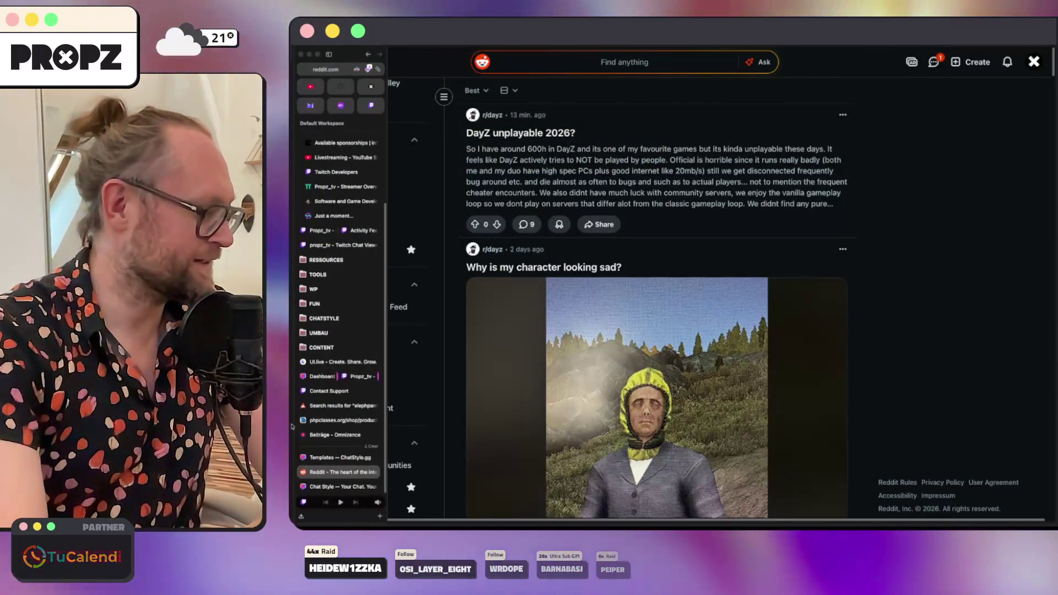
pyautogui.click(322, 461)
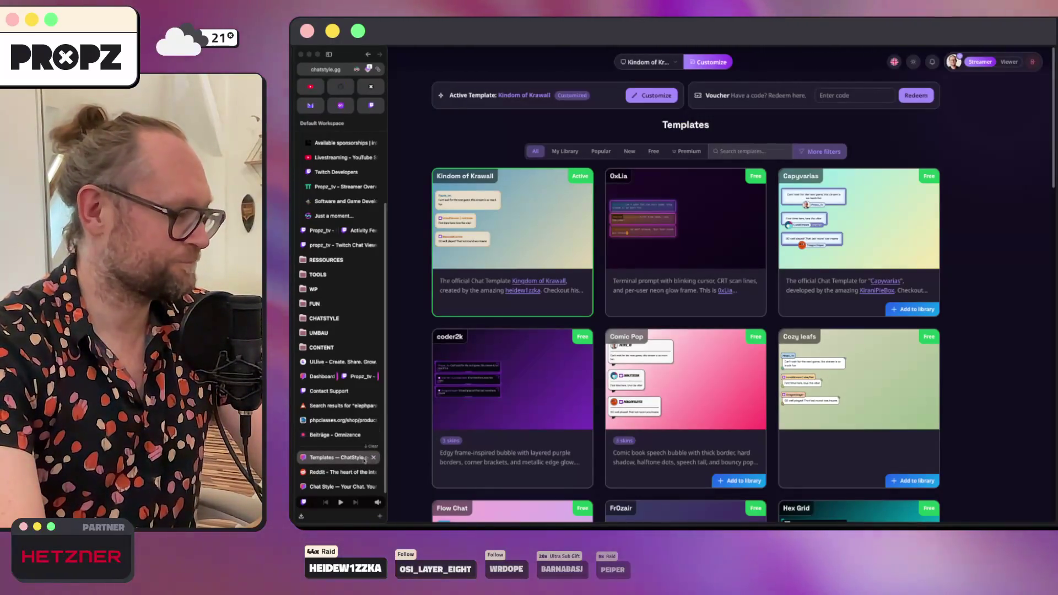
pyautogui.click(336, 487)
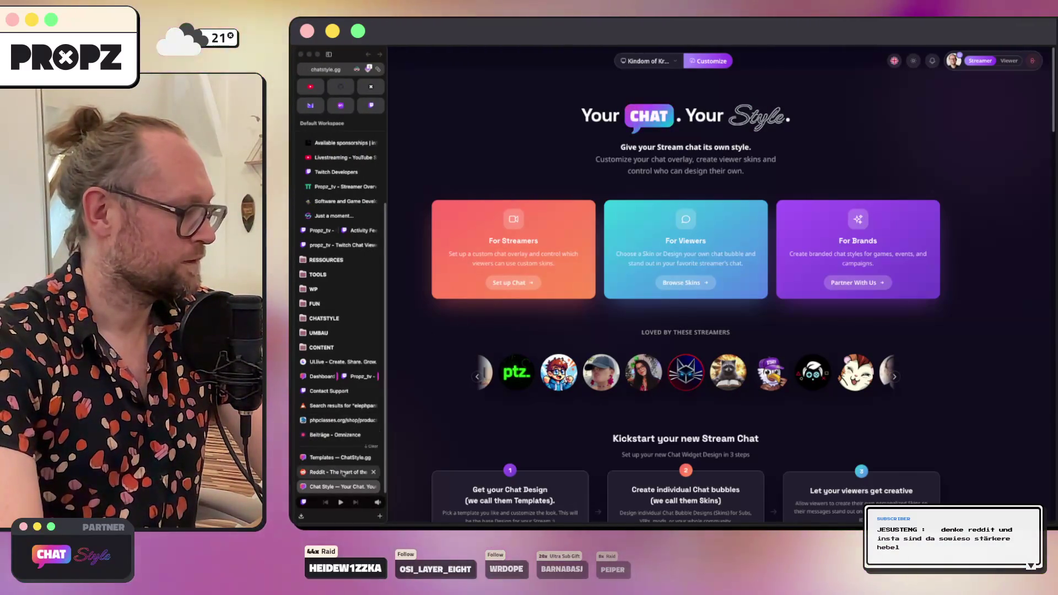
pyautogui.click(386, 148)
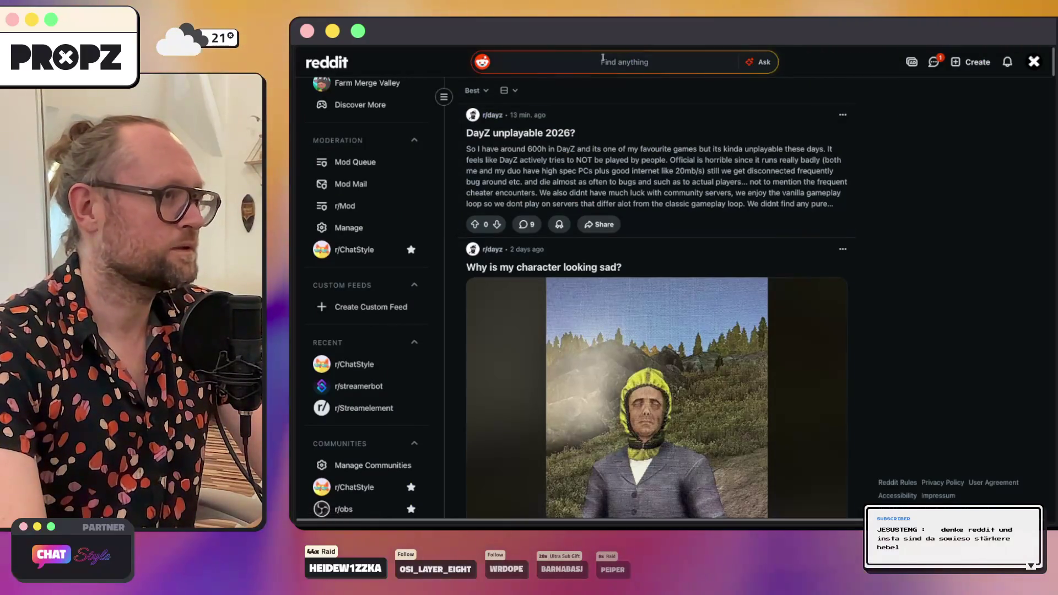
# Step: Enter 'twitch' in Reddit's search and dismiss the suggestion dropdown
pyautogui.click(604, 59)
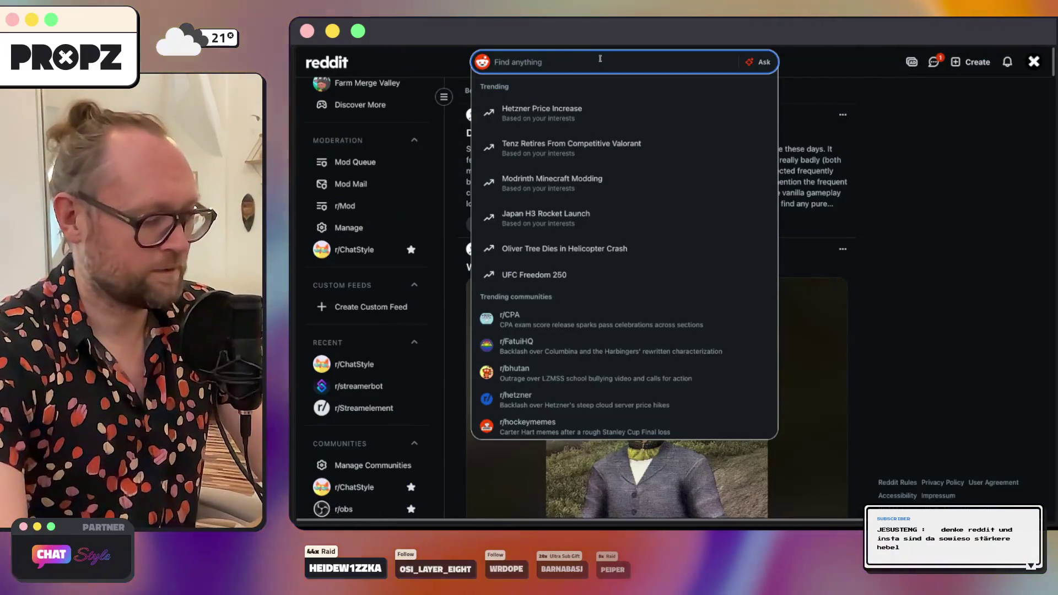
pyautogui.write('twitch')
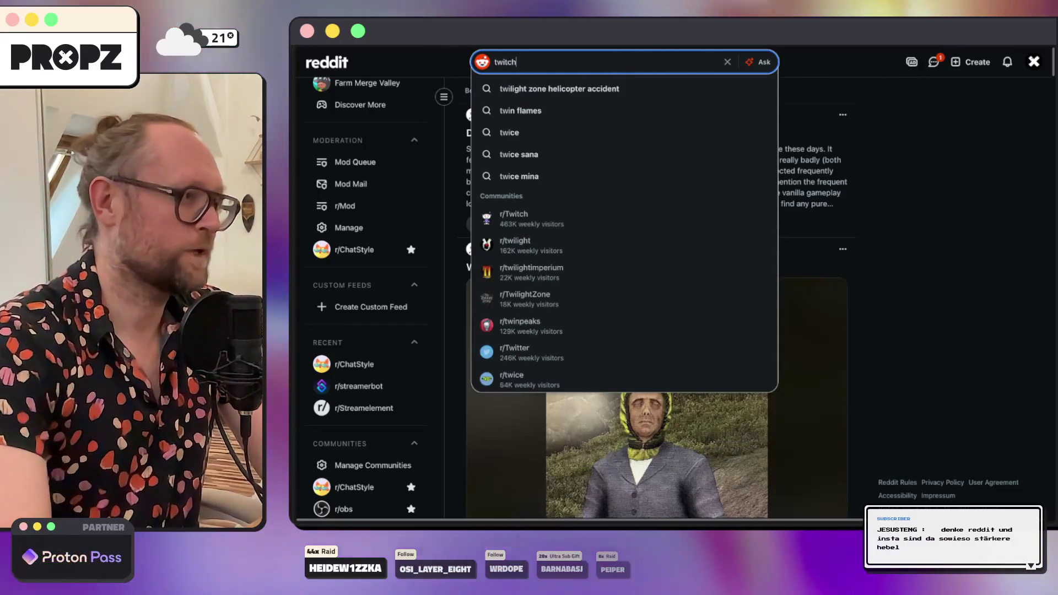
pyautogui.press('Return')
pyautogui.press('super+Tab')
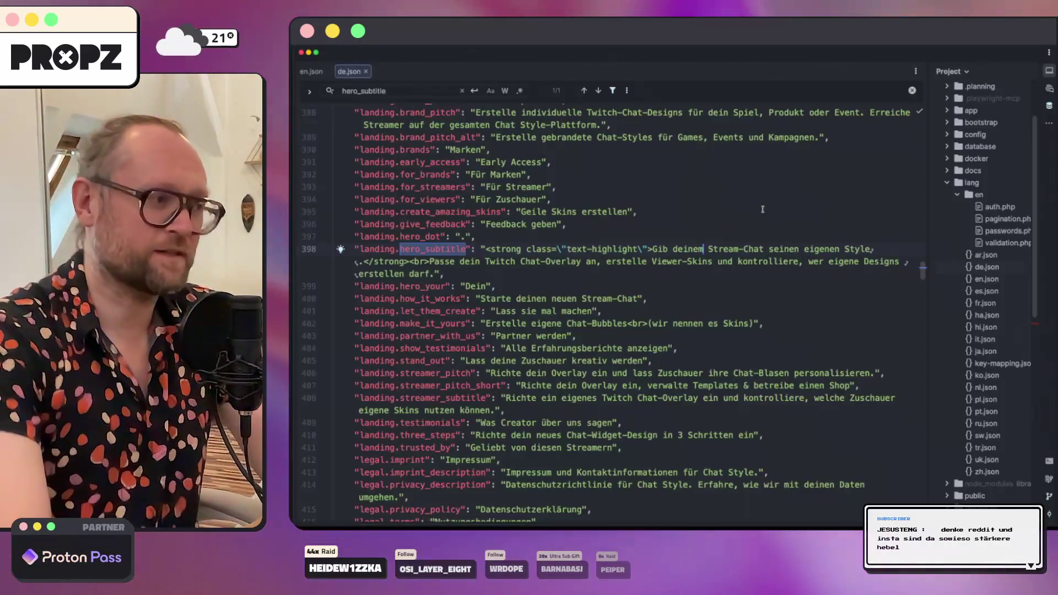
# Step: Close de.json and en.json, then run kamal deploy in the chatstyle terminal session
pyautogui.click(365, 71)
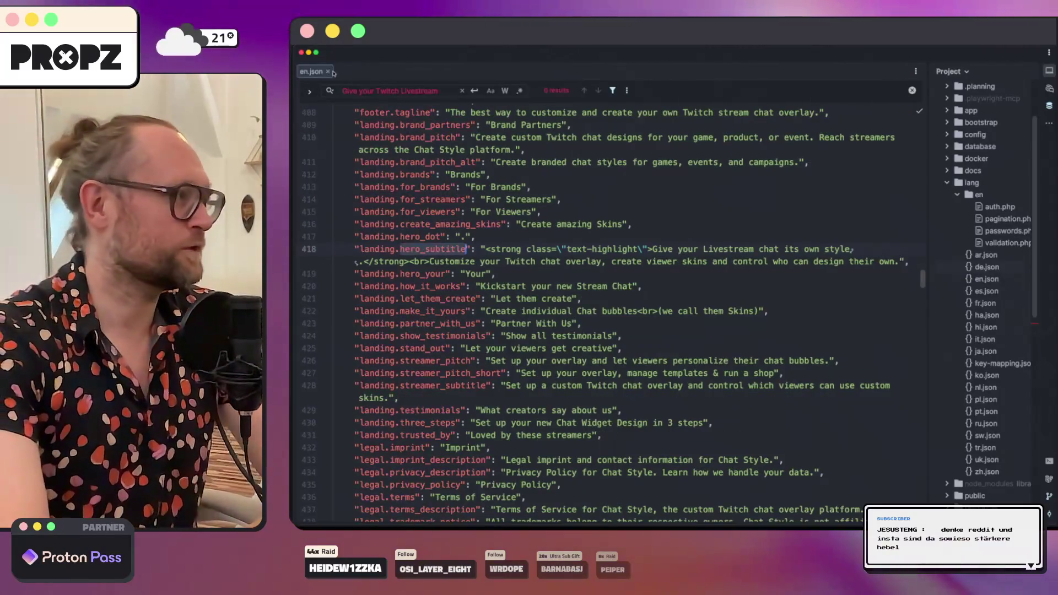
pyautogui.click(330, 71)
pyautogui.press('super+Tab')
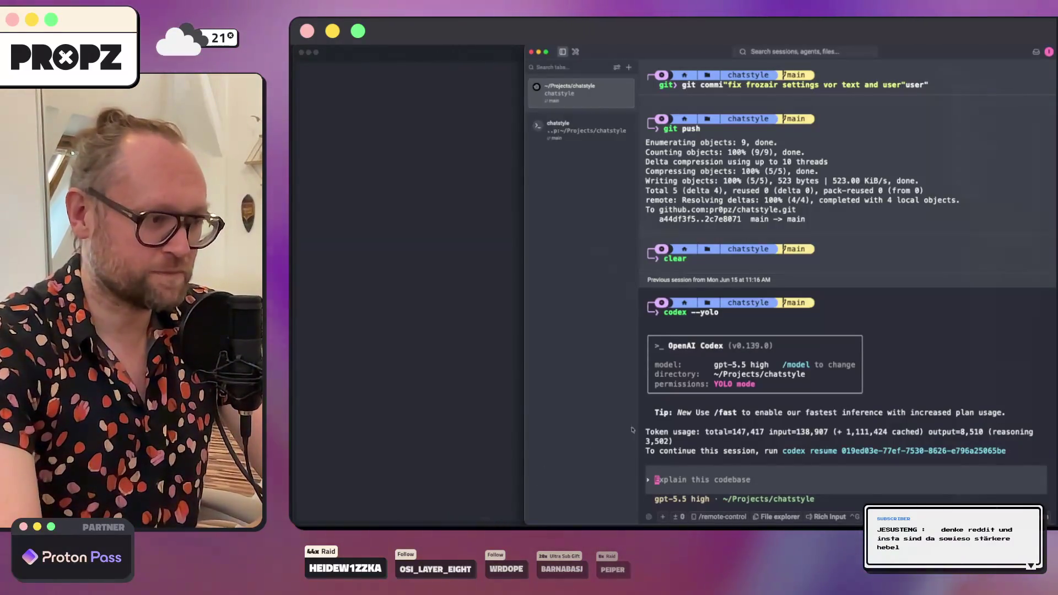
pyautogui.click(596, 134)
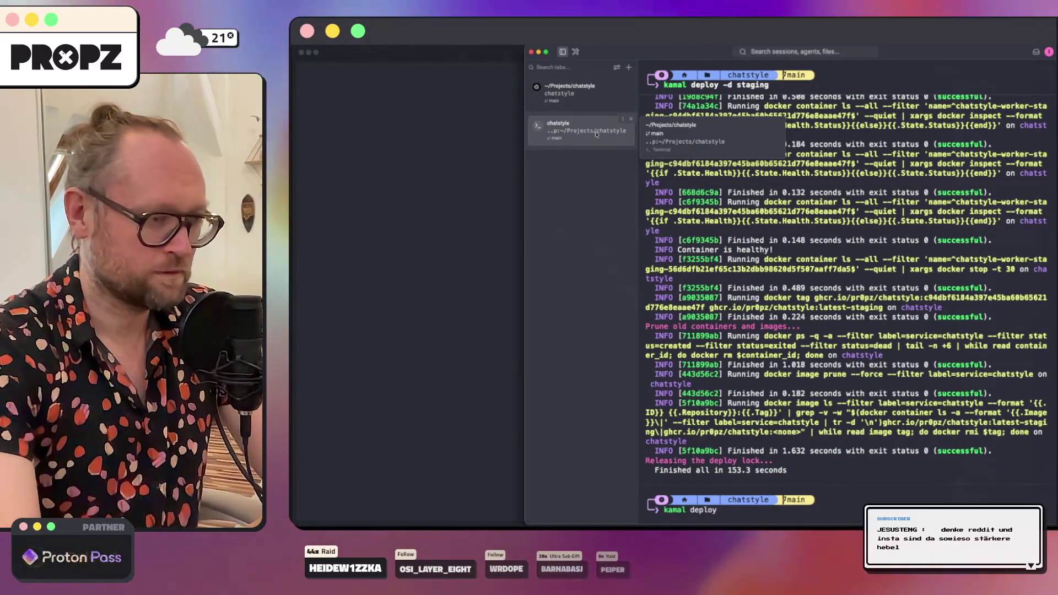
pyautogui.press('Return')
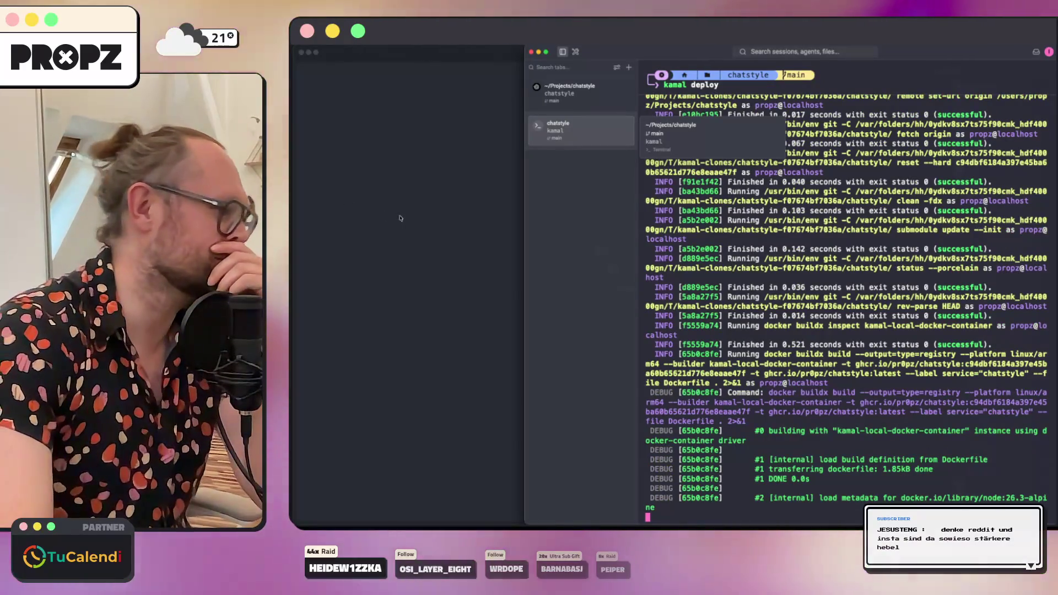
pyautogui.click(397, 219)
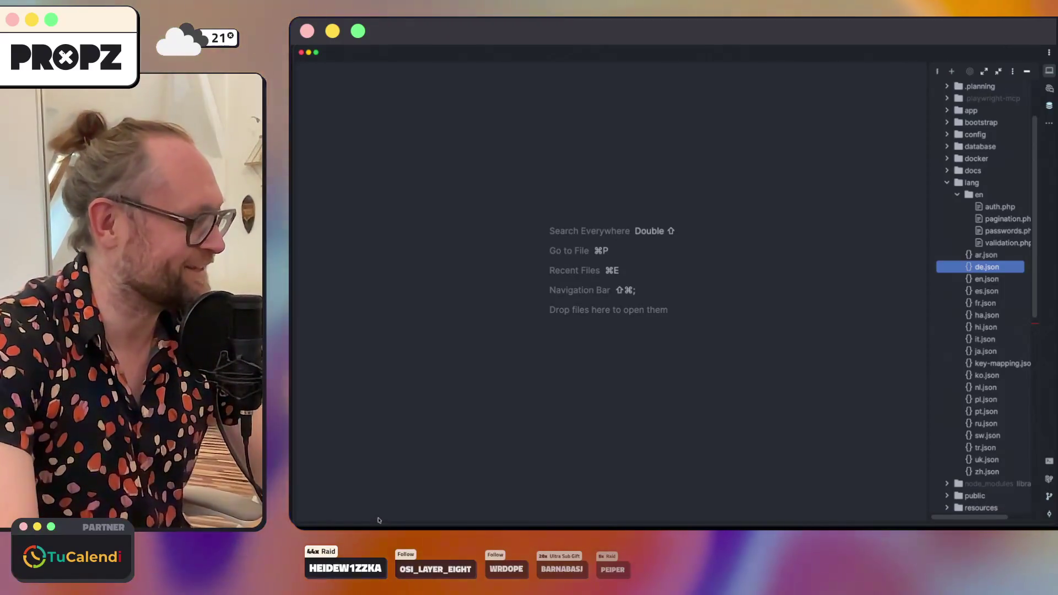
# Step: Join r/streamerbot from the Recent list, then go to the r/ChatStyle community page
pyautogui.click(409, 523)
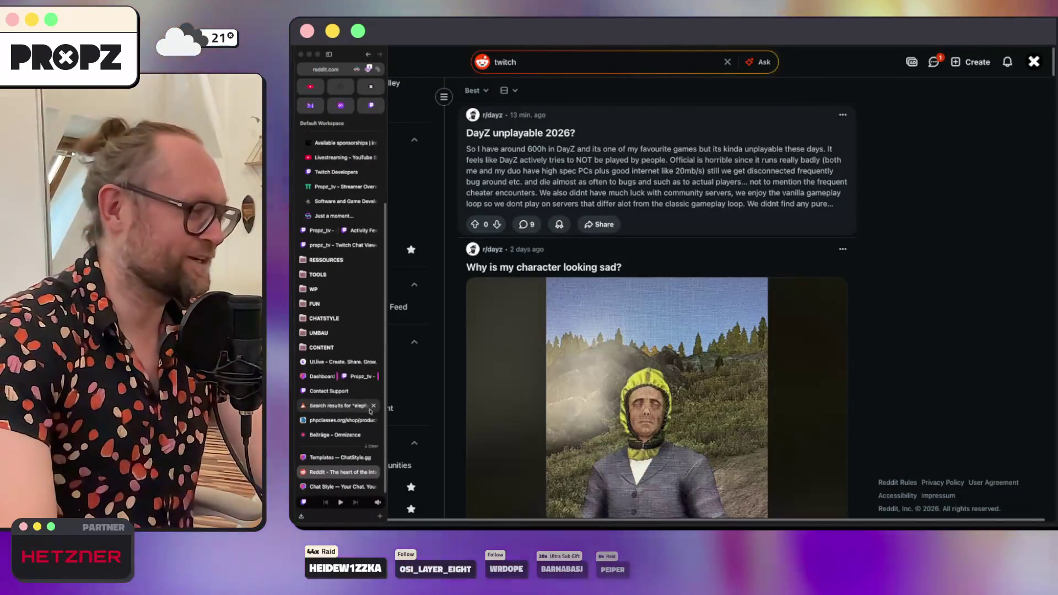
pyautogui.scroll(-2, 571, 185)
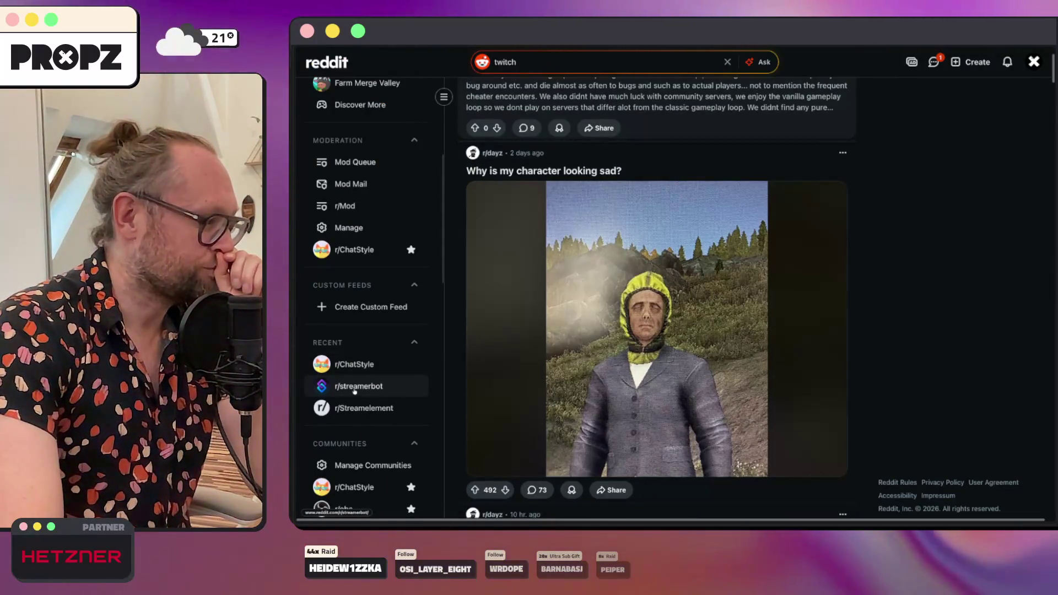
pyautogui.click(354, 392)
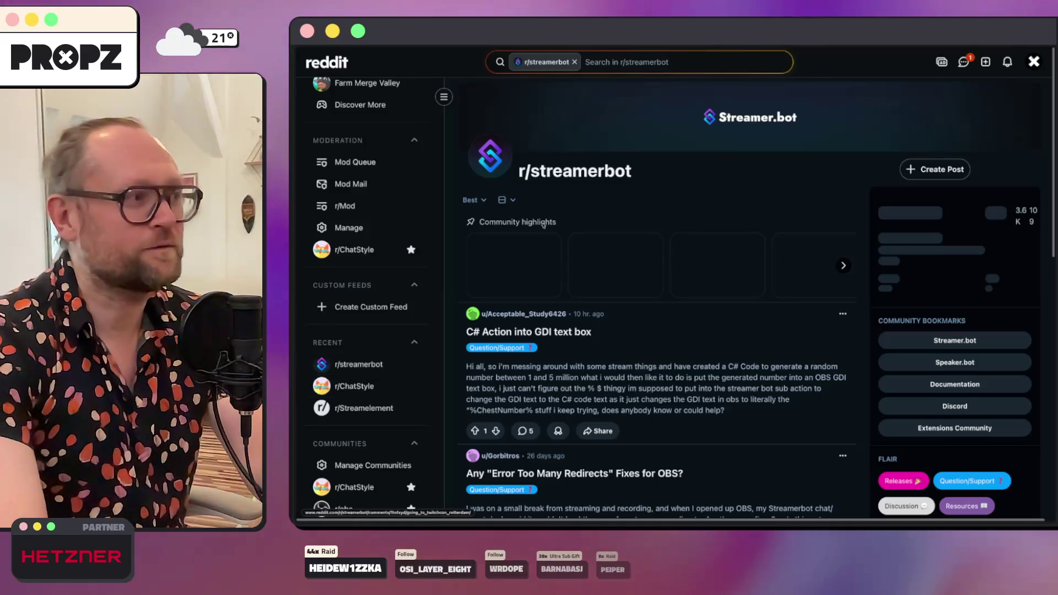
pyautogui.click(992, 170)
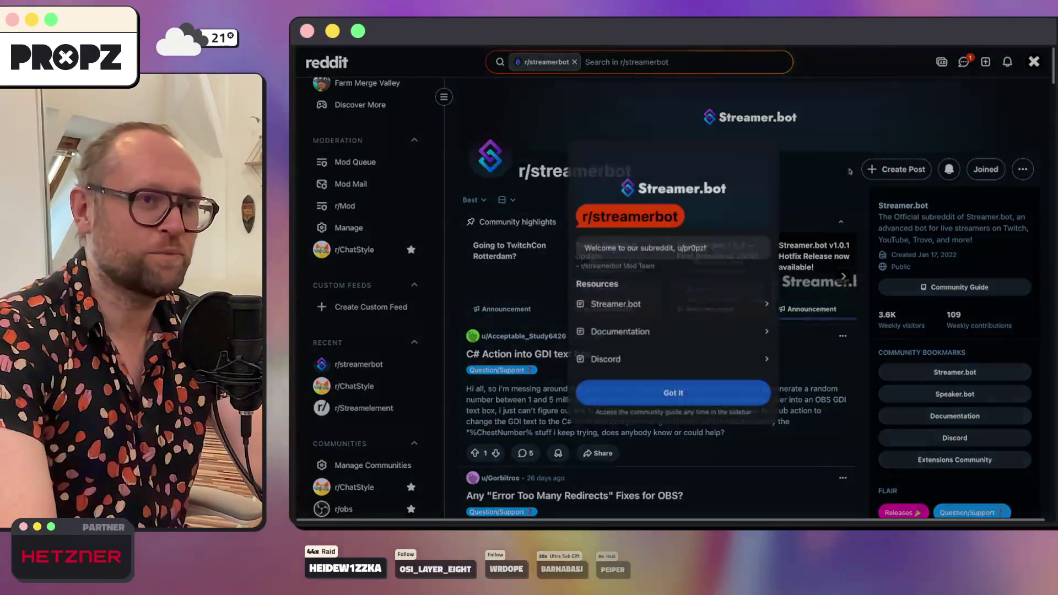
pyautogui.click(681, 397)
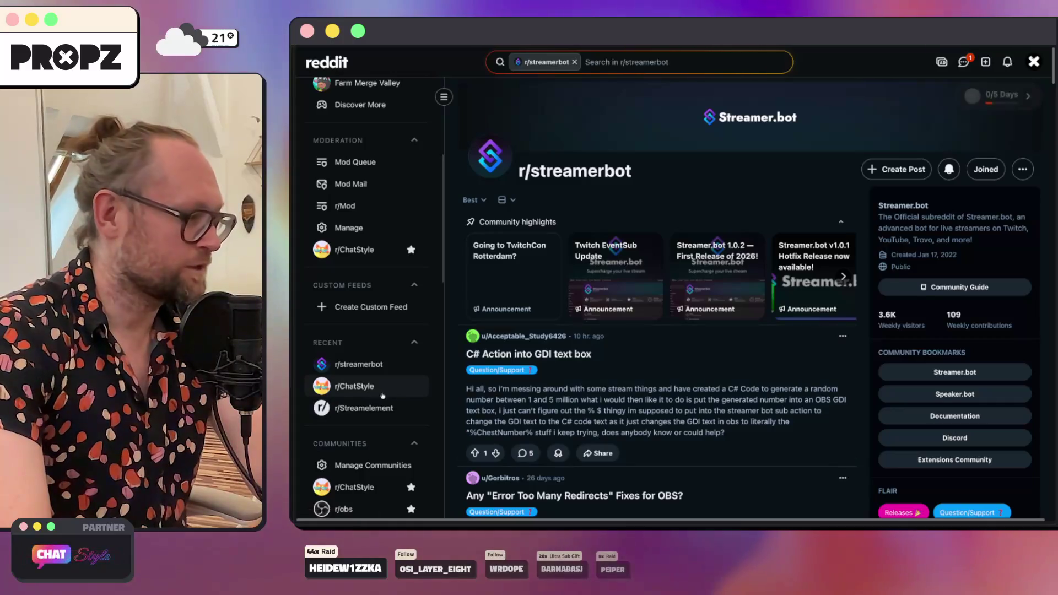
pyautogui.click(356, 388)
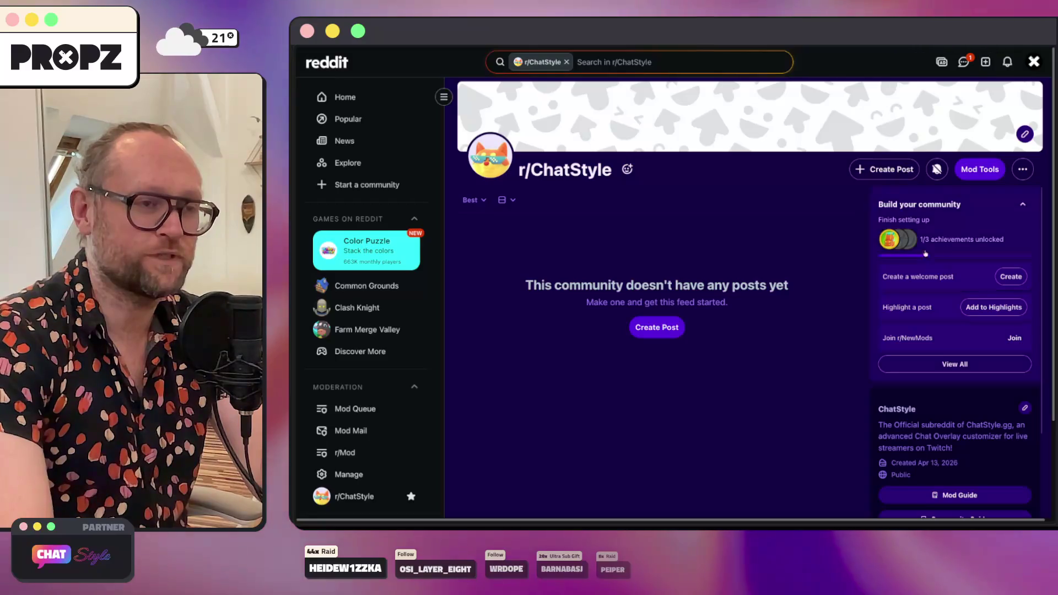
pyautogui.click(491, 158)
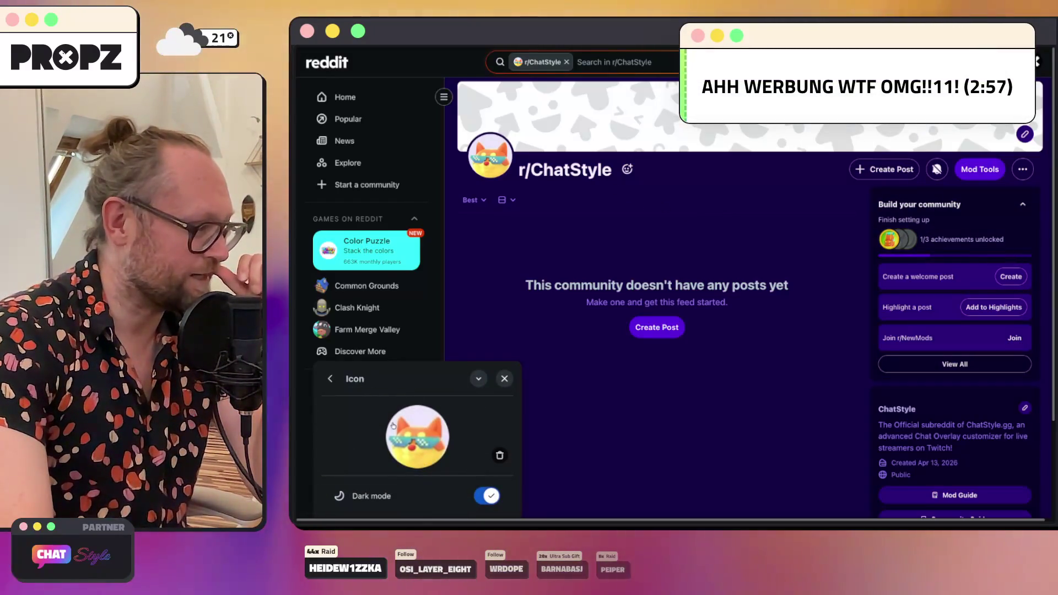
# Step: Replace the r/ChatStyle community icon with the avatar-chatstyle.png CHAT logo
pyautogui.click(421, 449)
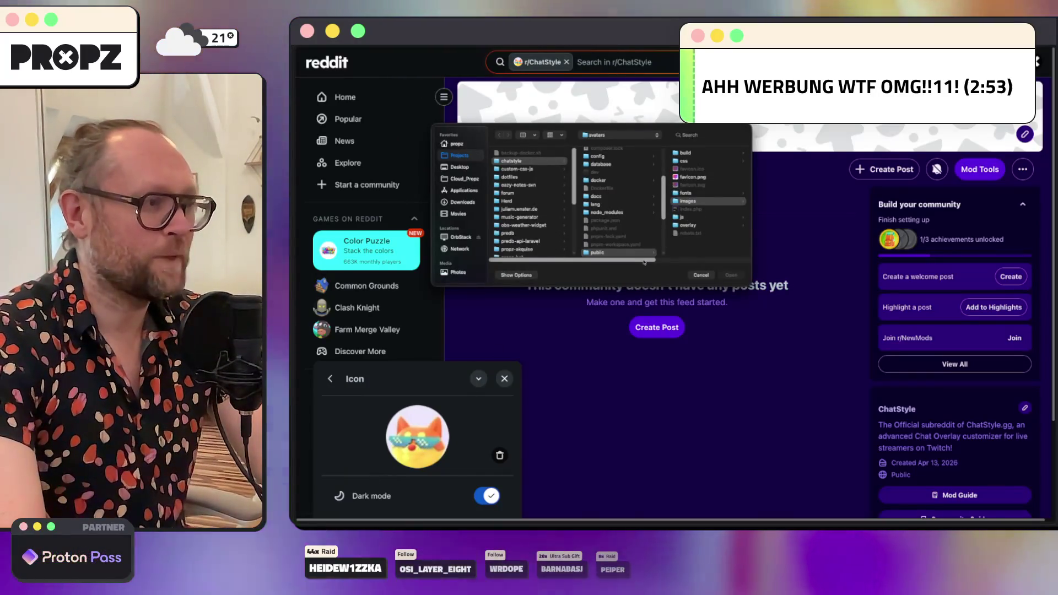
pyautogui.click(700, 161)
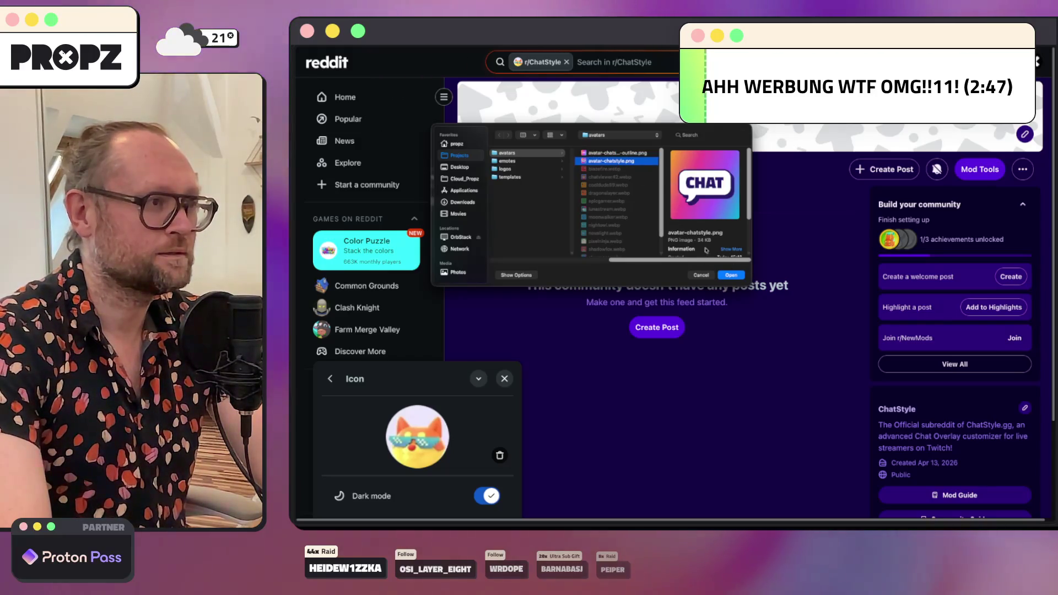
pyautogui.click(731, 275)
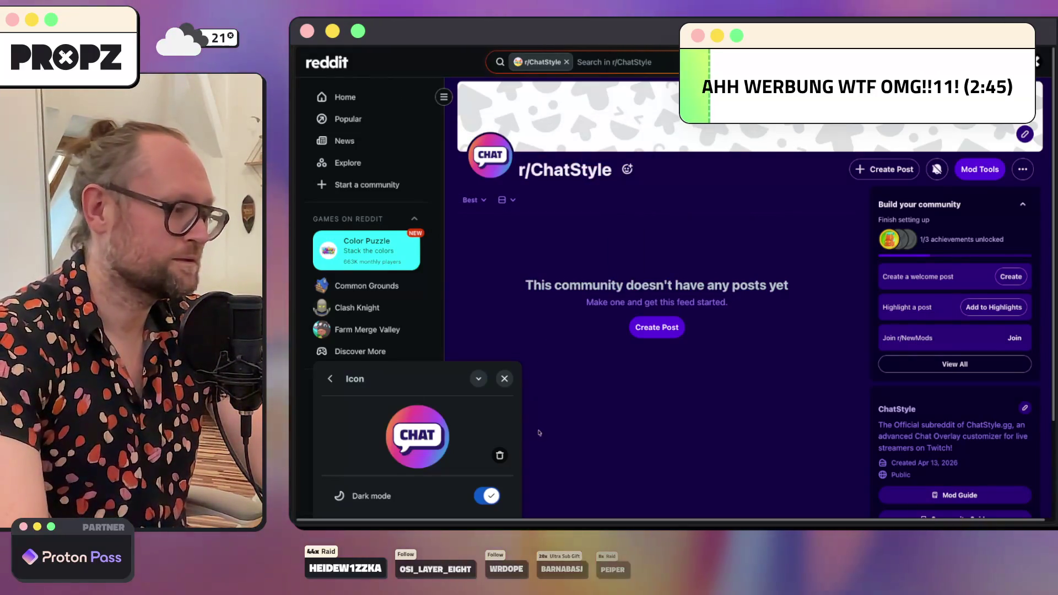
pyautogui.press('Escape')
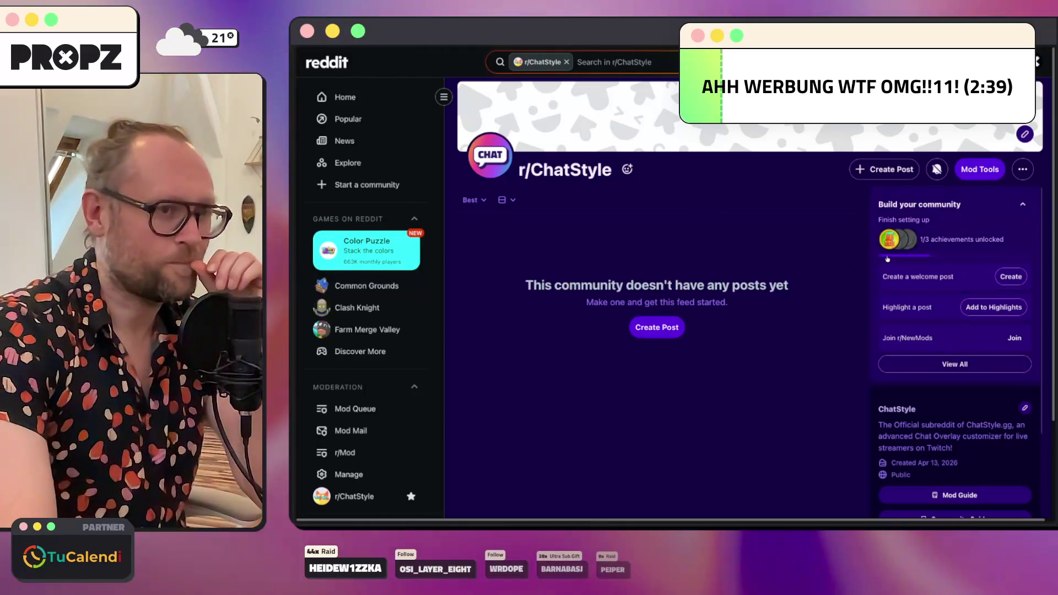
pyautogui.click(1021, 171)
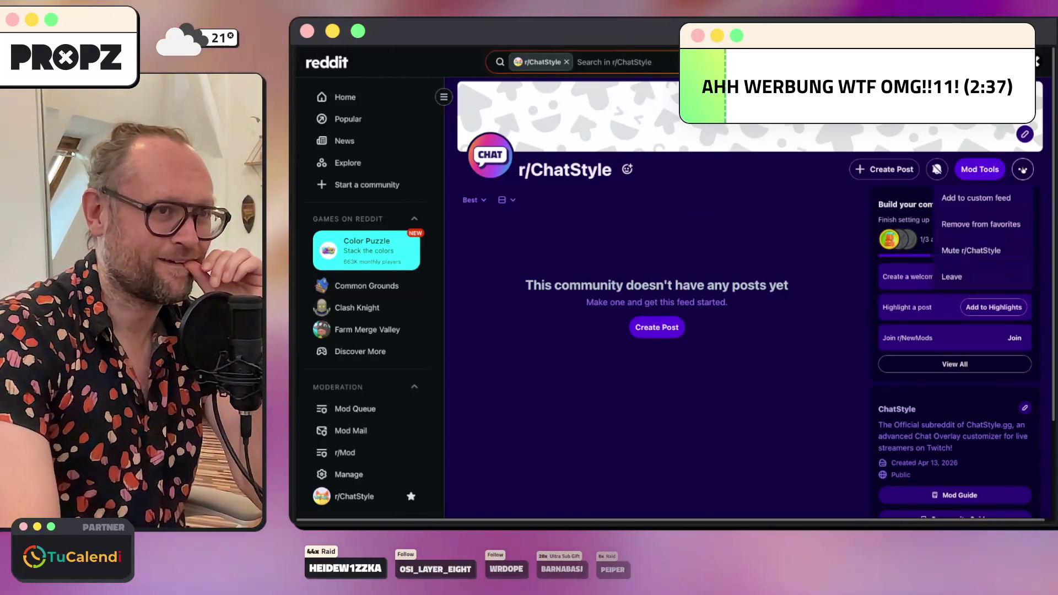
# Step: Browse the sidebar communities, visiting r/Streamelement and then r/streamerbot again
pyautogui.click(848, 267)
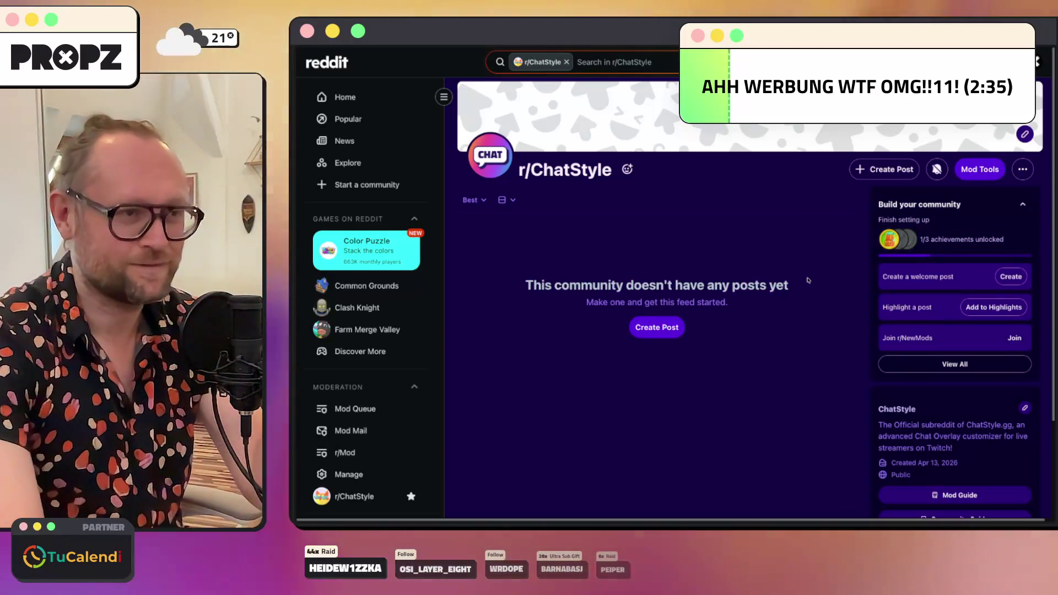
pyautogui.scroll(-2, 809, 280)
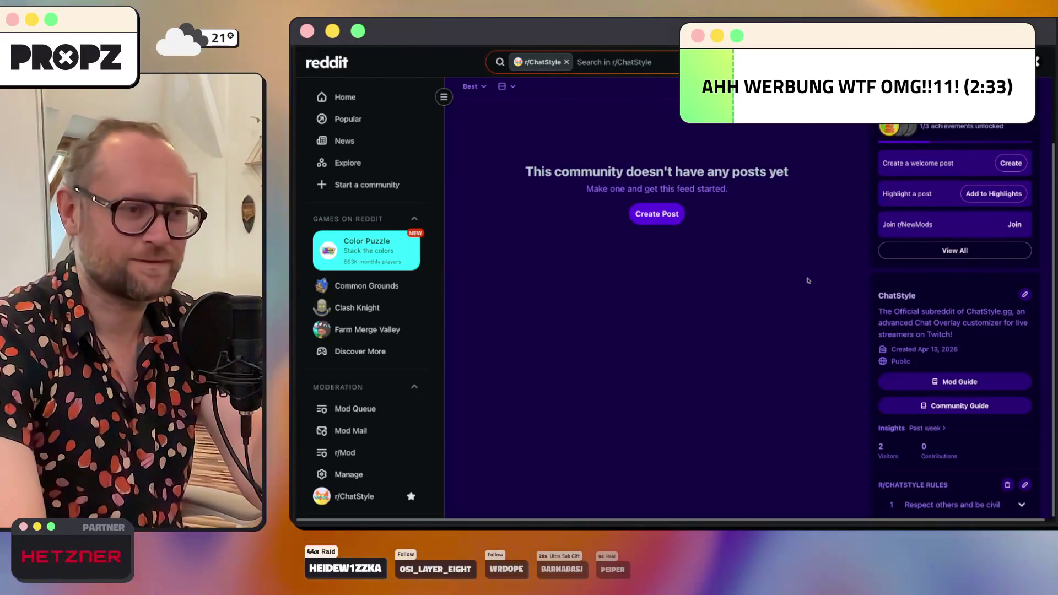
pyautogui.scroll(2, 808, 281)
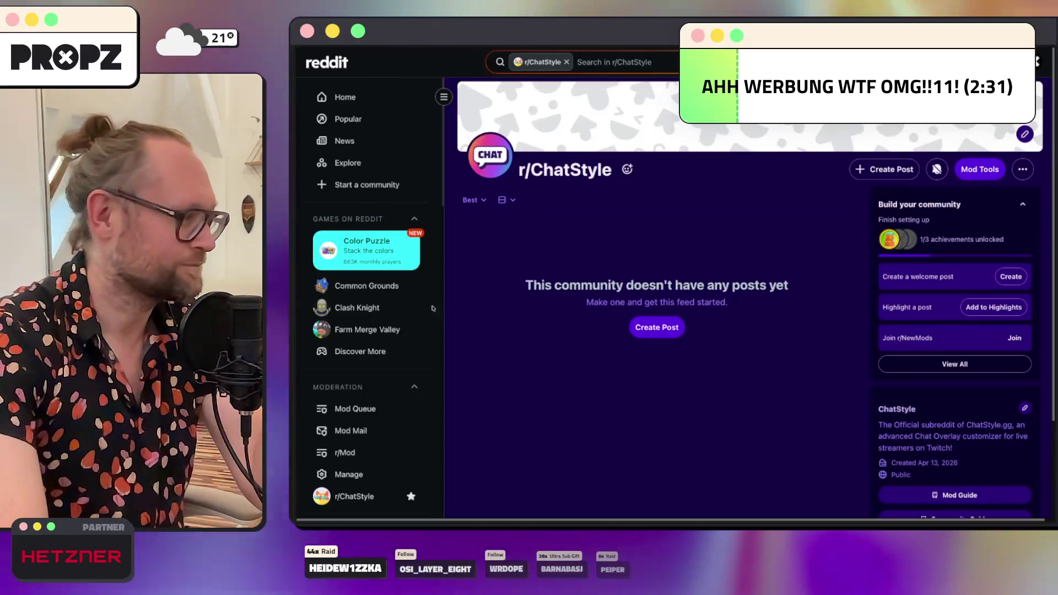
pyautogui.scroll(-1, 391, 281)
pyautogui.scroll(-2, 392, 281)
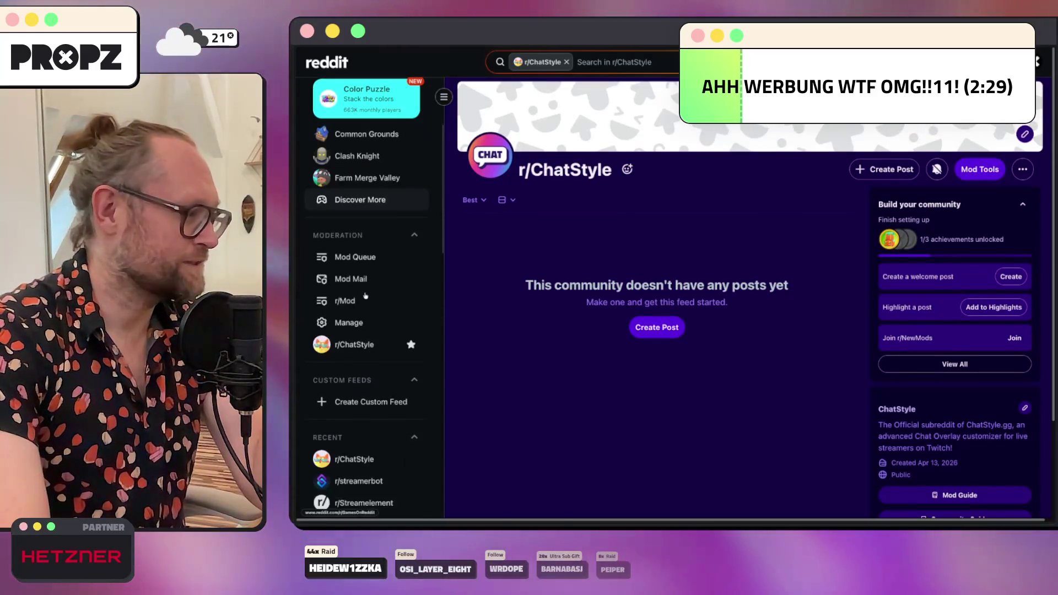
pyautogui.scroll(3, 380, 287)
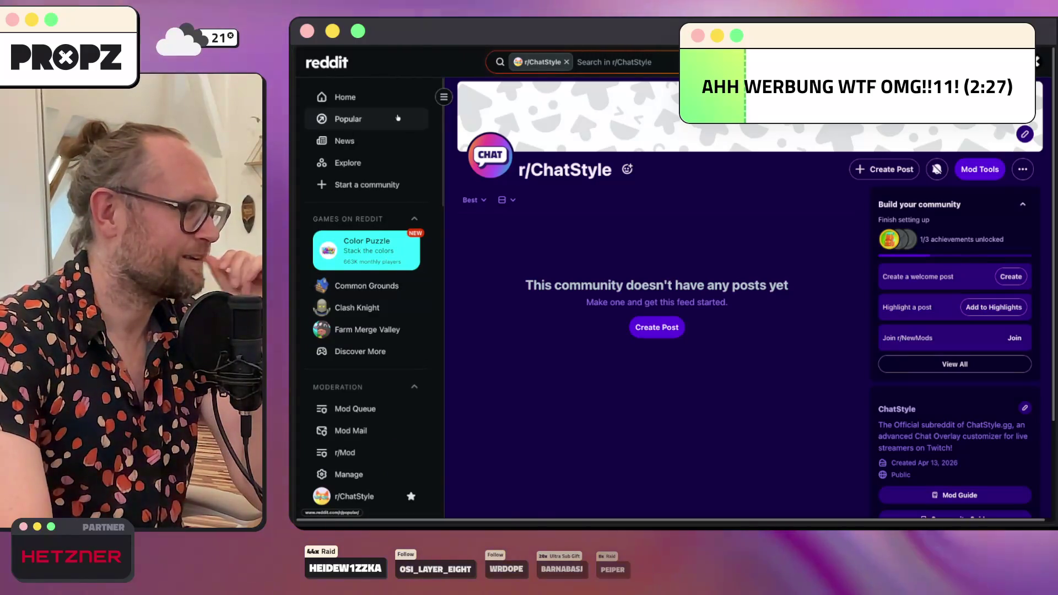
pyautogui.moveTo(293, 467)
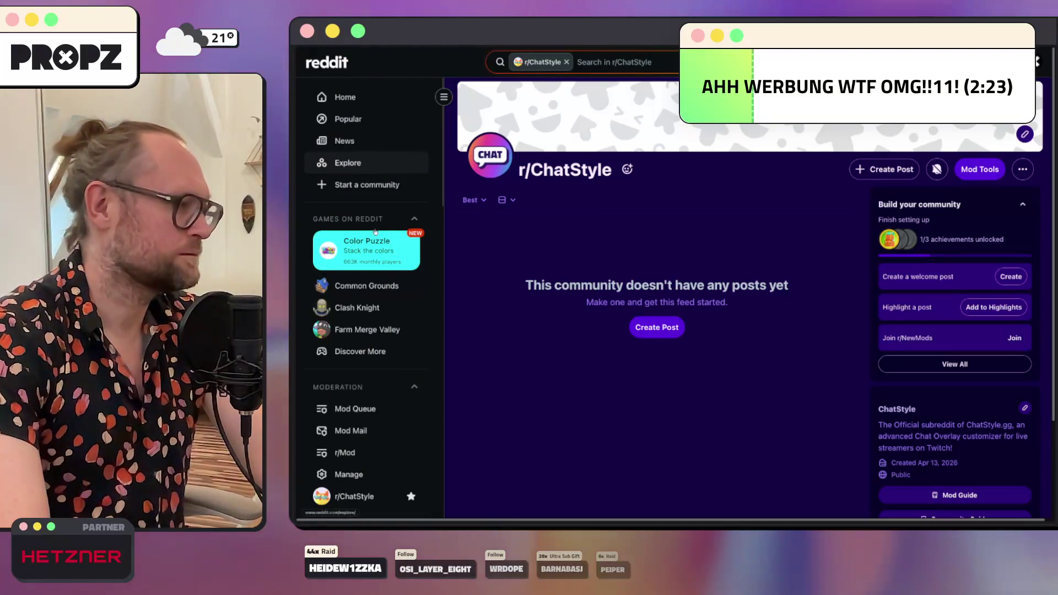
pyautogui.scroll(-3, 404, 303)
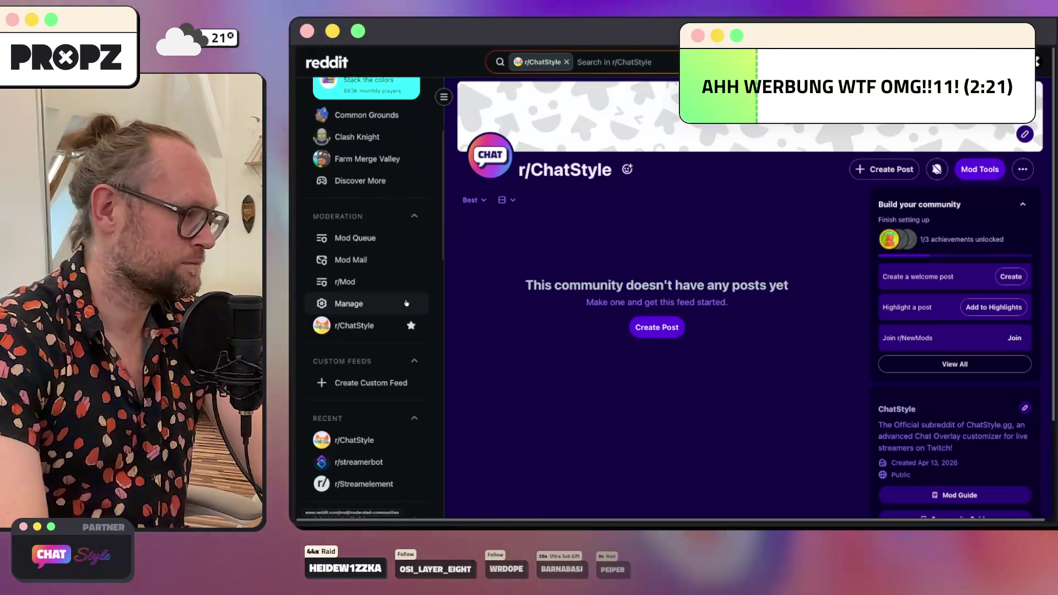
pyautogui.scroll(-2, 406, 303)
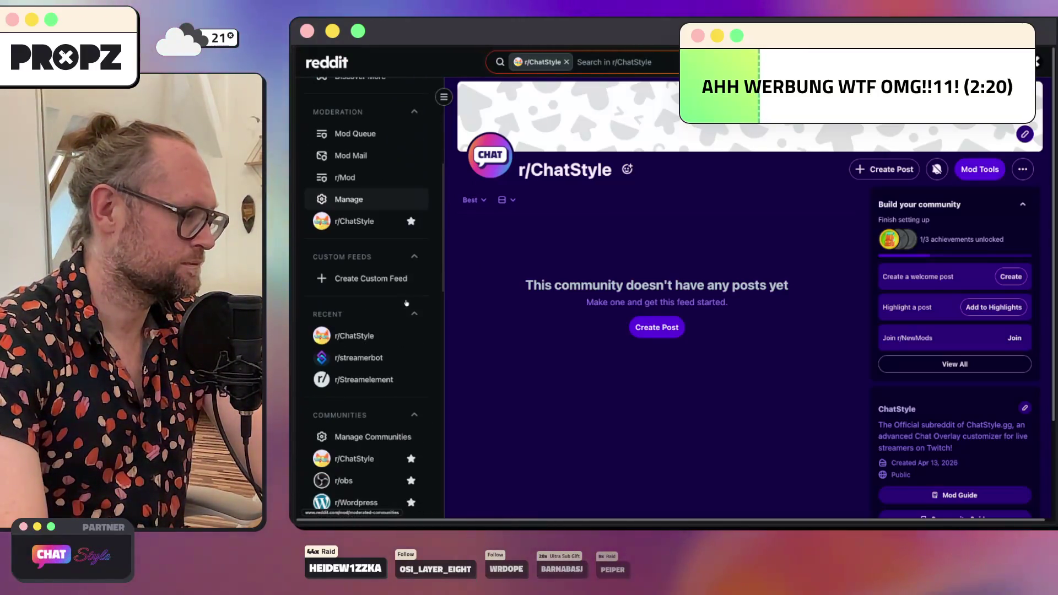
pyautogui.click(378, 378)
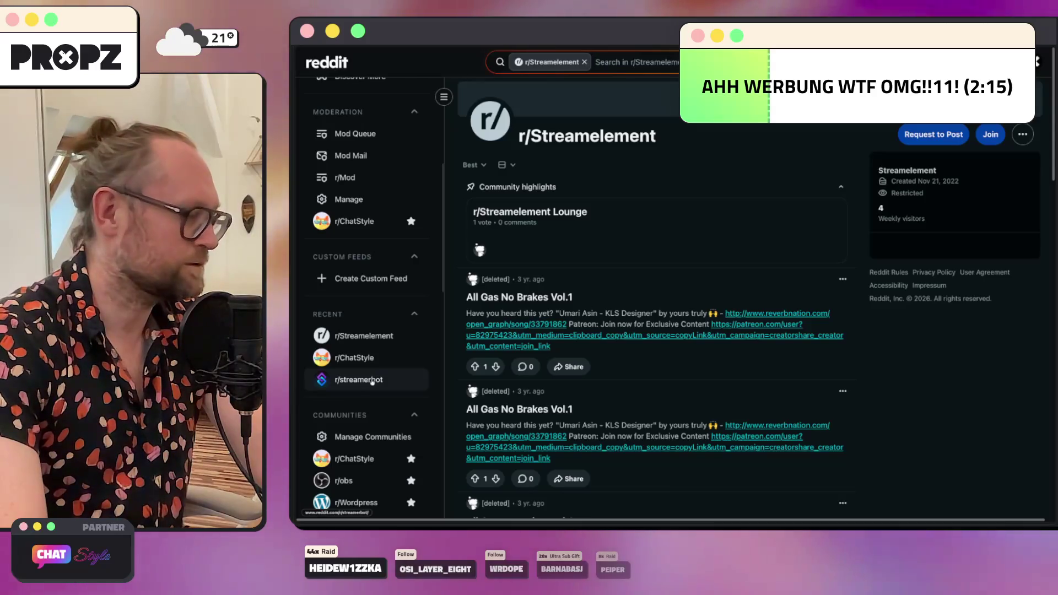
pyautogui.click(352, 382)
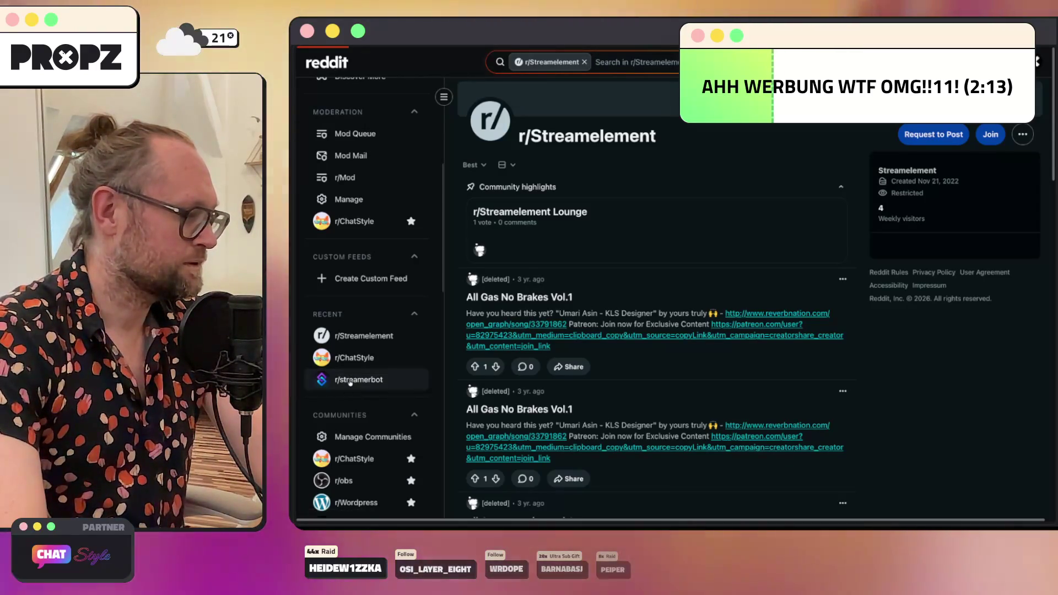
pyautogui.scroll(-2, 353, 364)
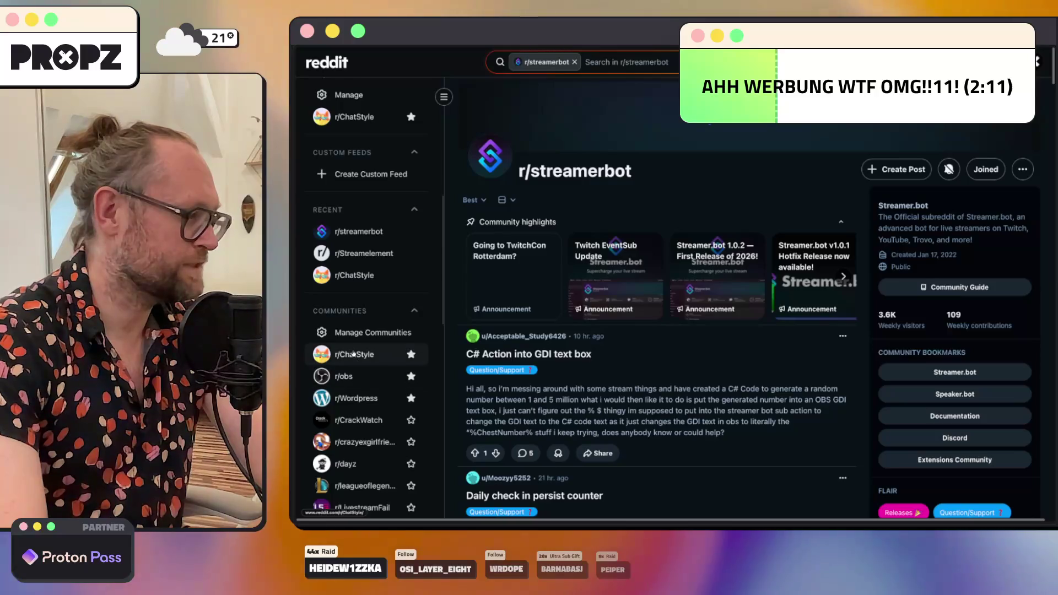
pyautogui.scroll(-3, 354, 354)
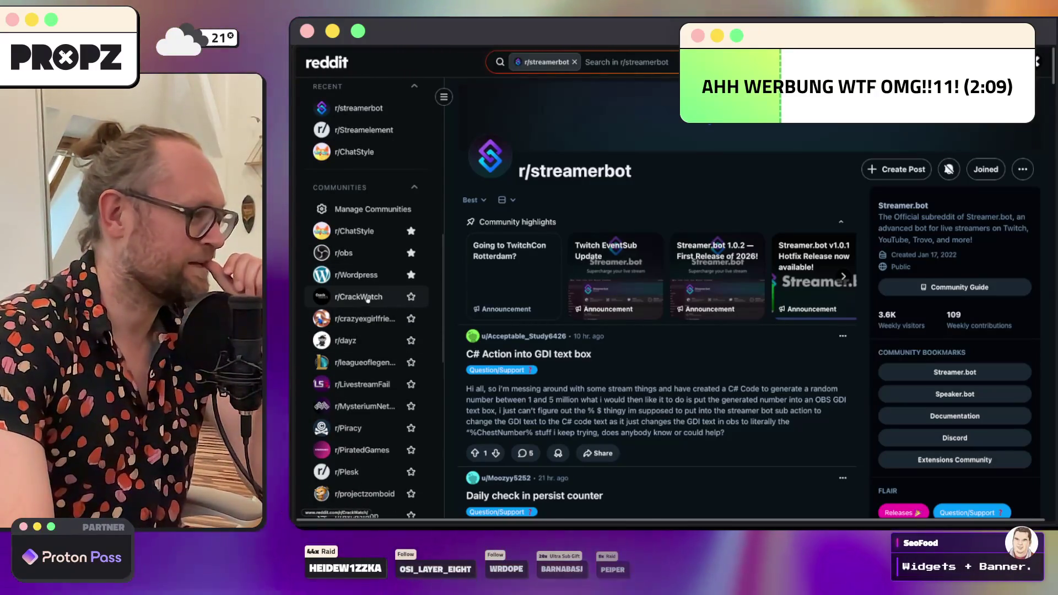
pyautogui.scroll(-3, 377, 294)
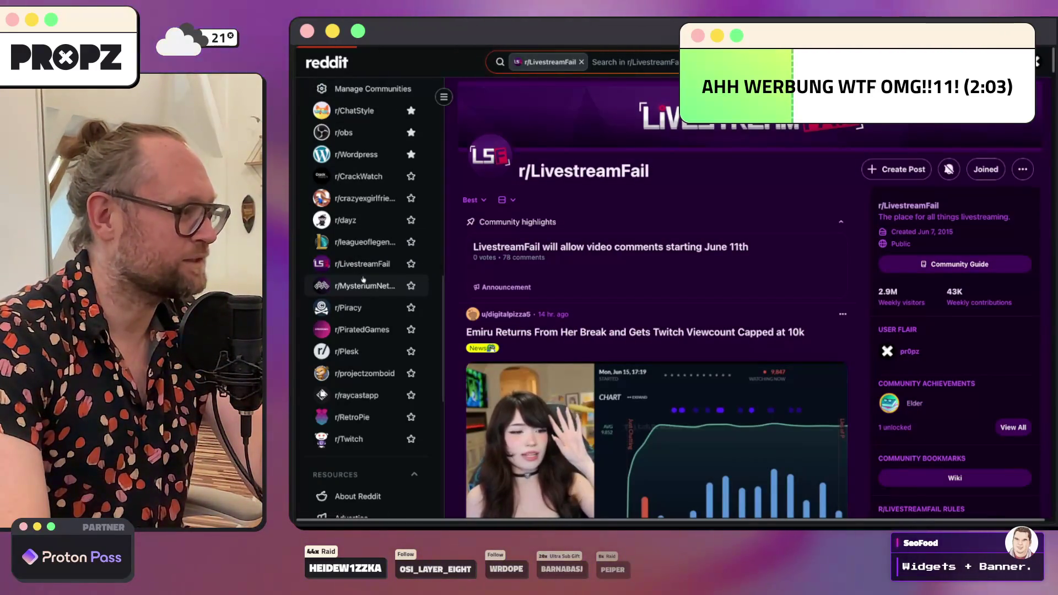
# Step: Visit r/MysteriumNetwork, r/raycastapp and r/Twitch, star r/Twitch and unstar r/Wordpress
pyautogui.click(363, 281)
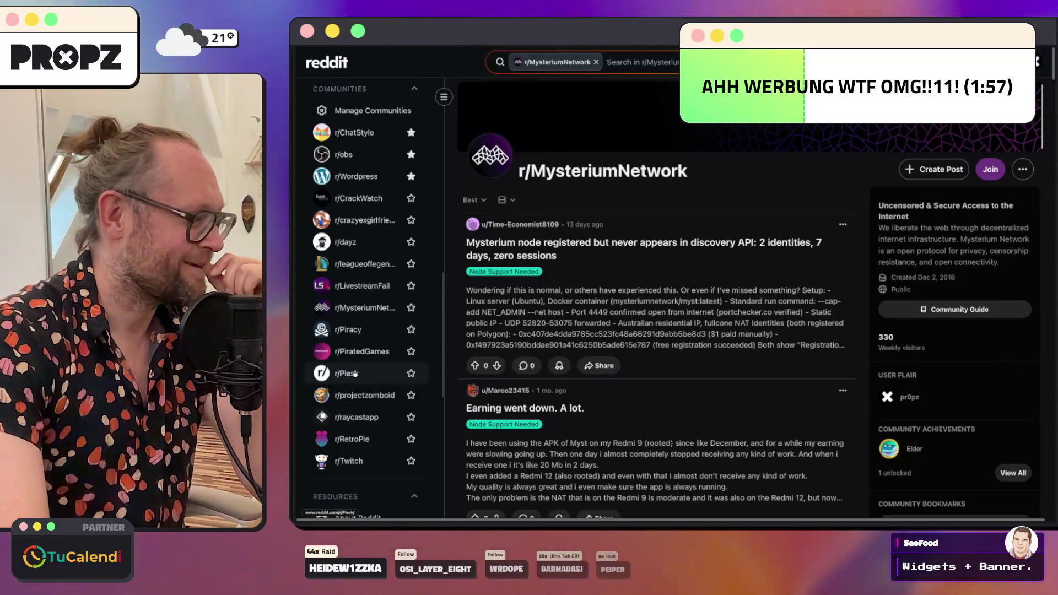
pyautogui.click(351, 419)
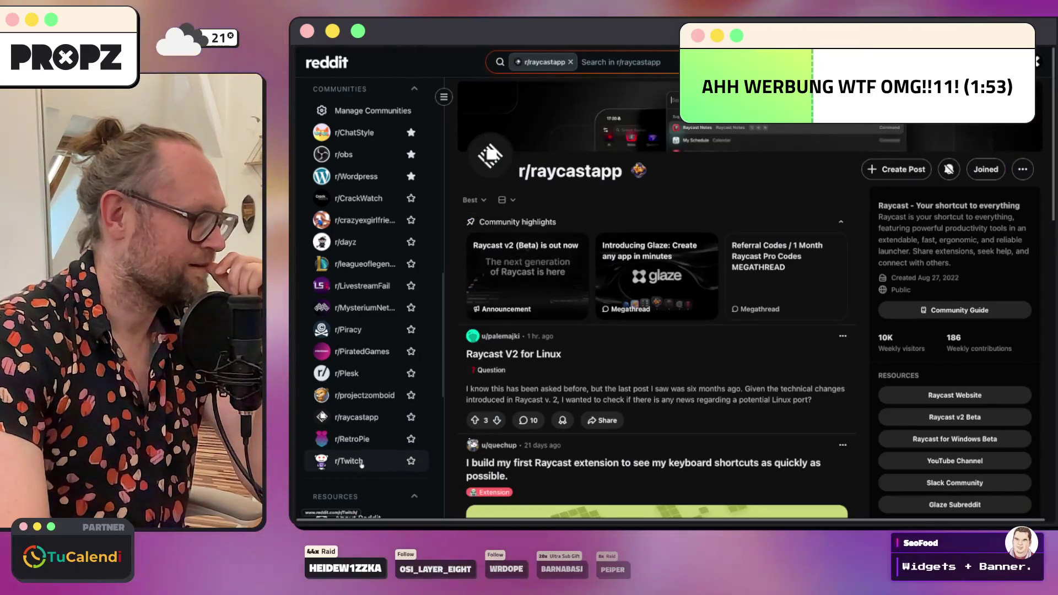
pyautogui.click(364, 463)
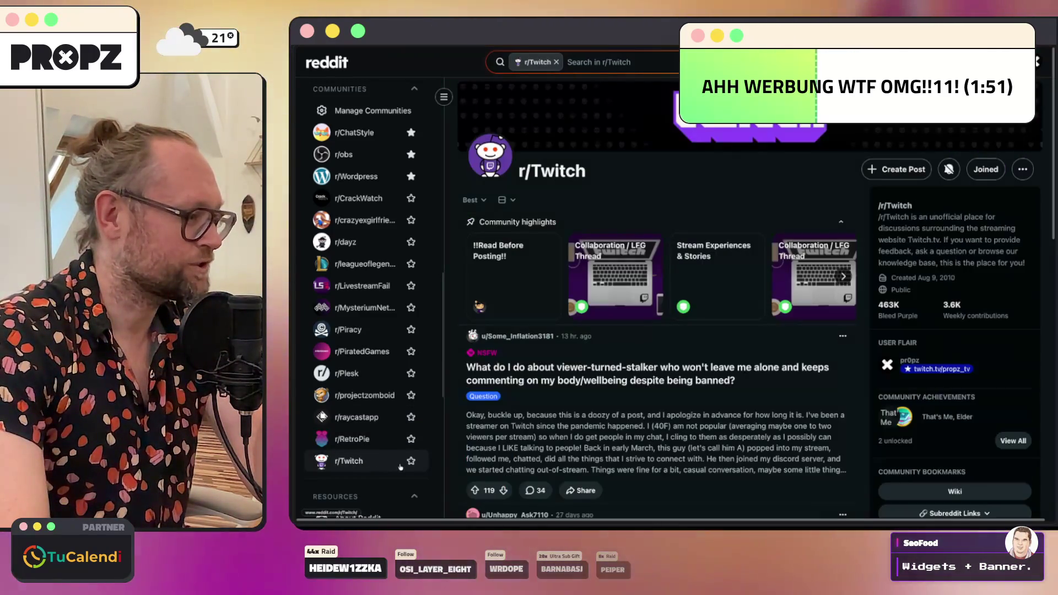
pyautogui.click(411, 461)
pyautogui.scroll(5, 357, 298)
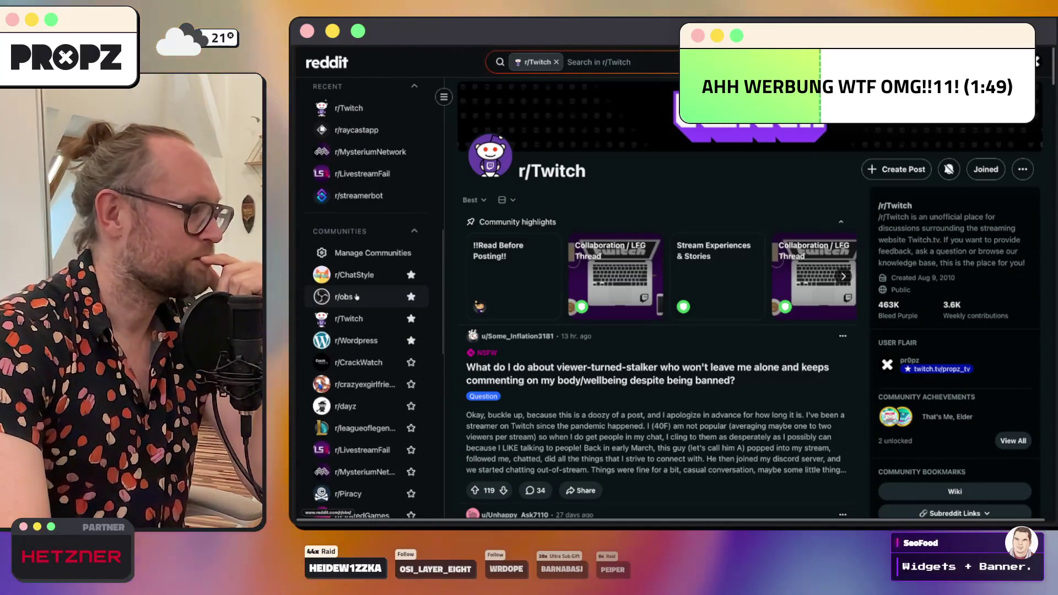
pyautogui.click(411, 342)
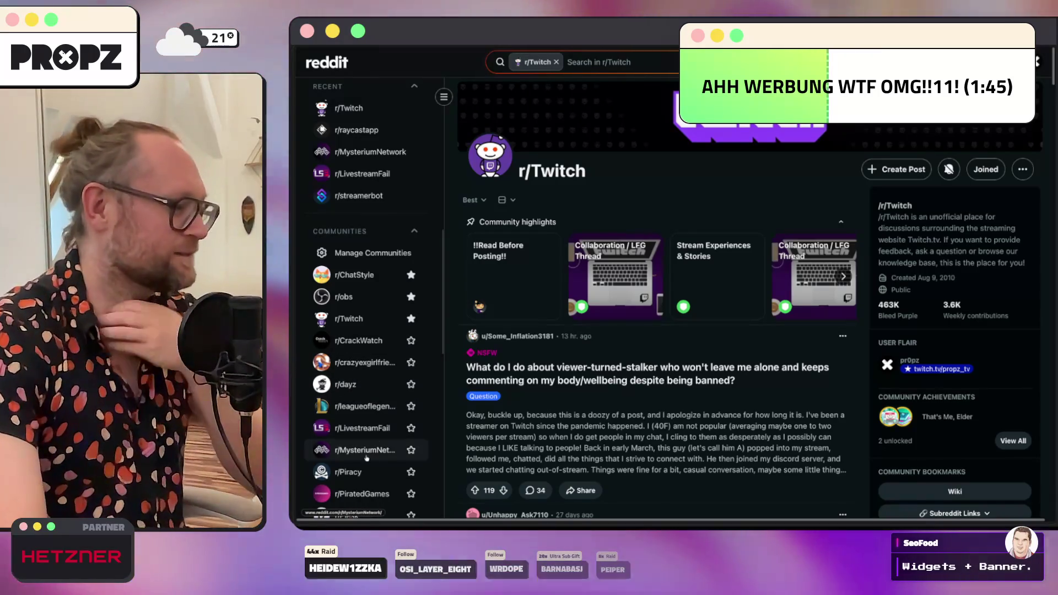
pyautogui.scroll(-3, 366, 459)
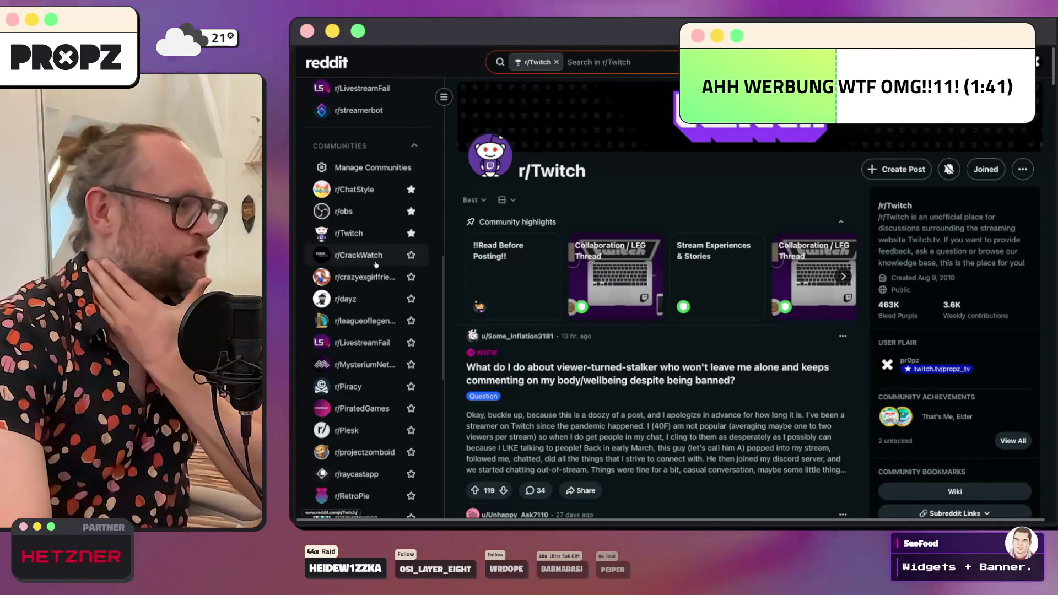
pyautogui.scroll(-4, 374, 309)
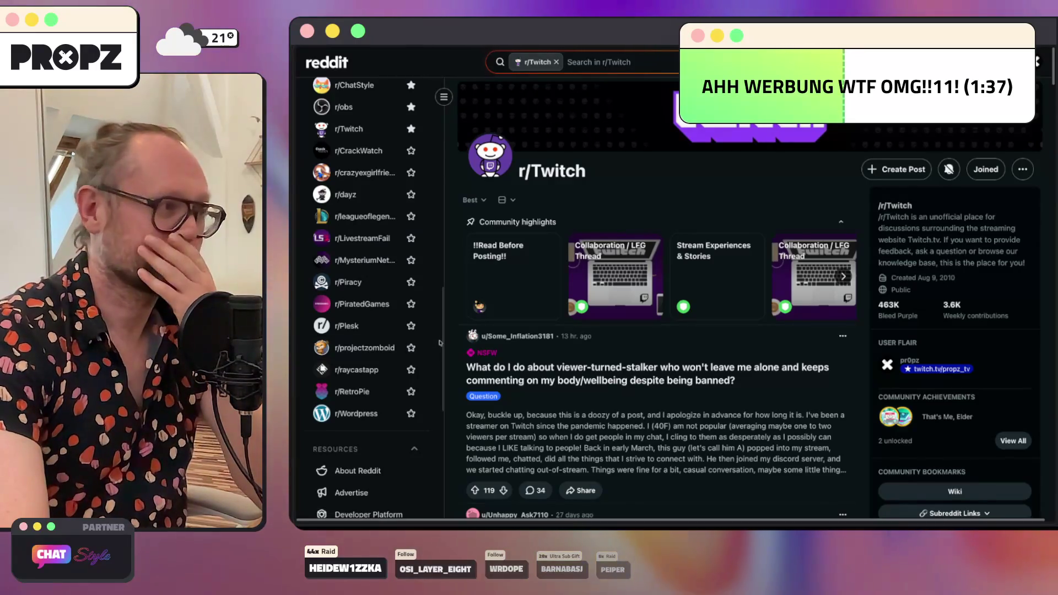
pyautogui.scroll(-2, 363, 292)
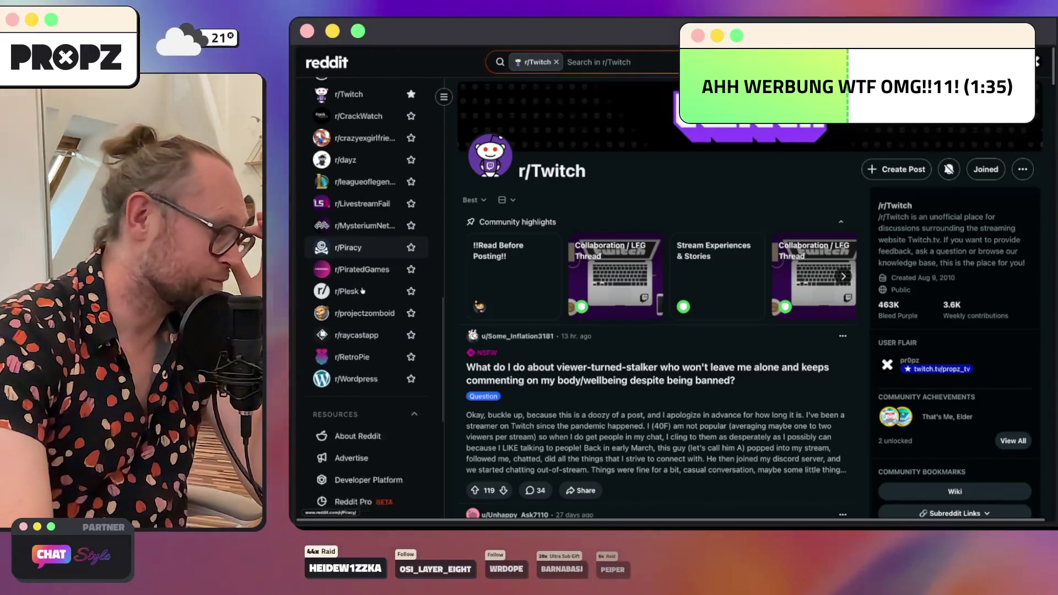
pyautogui.scroll(-12, 386, 317)
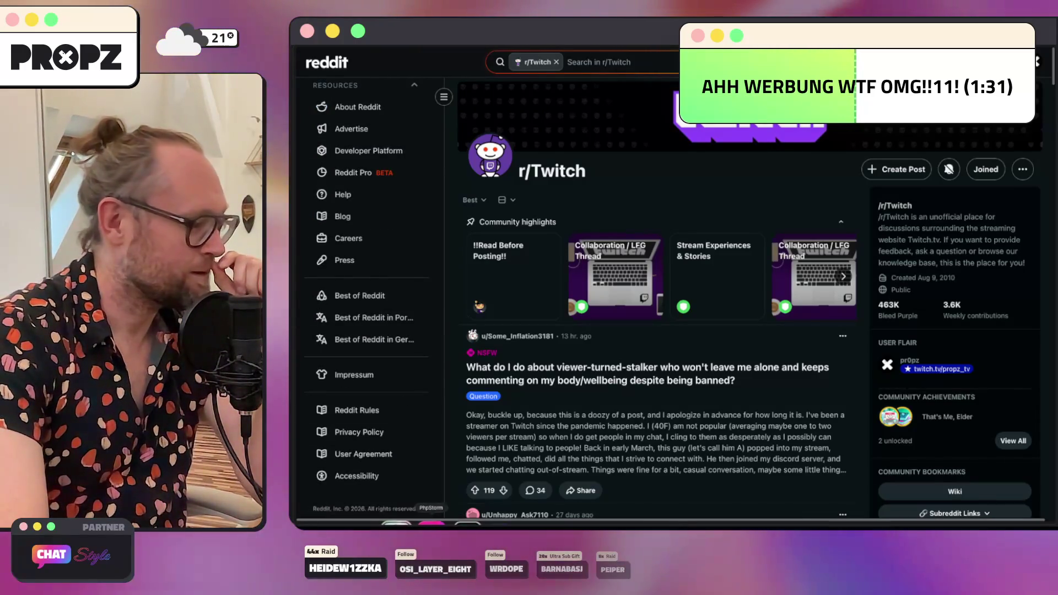
pyautogui.press('super+Tab')
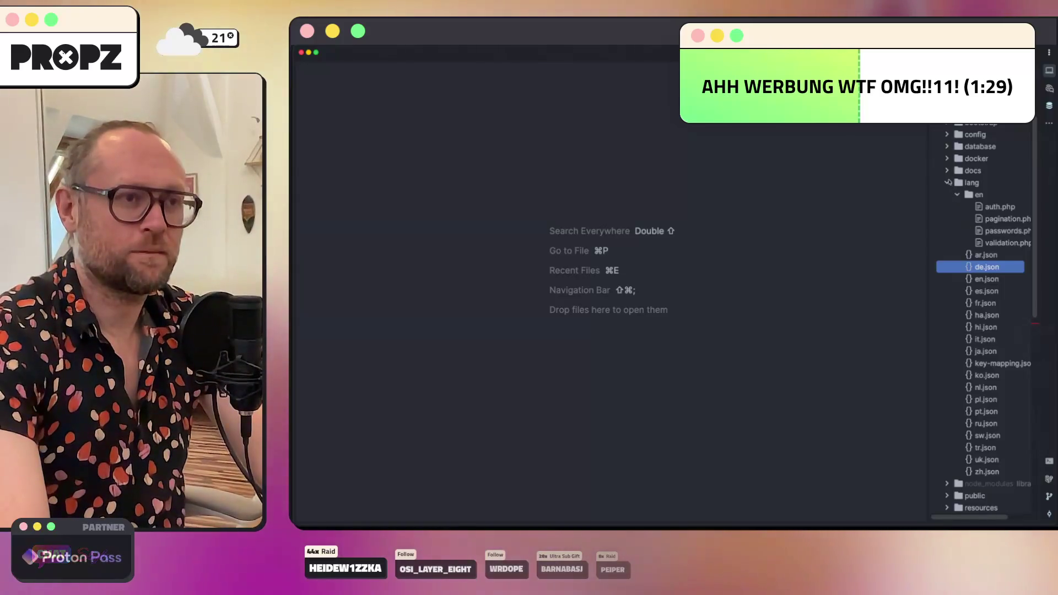
# Step: Expand the docs folder, widen the project panel and open marketing.md
pyautogui.click(947, 170)
pyautogui.press('Left')
pyautogui.press('Left')
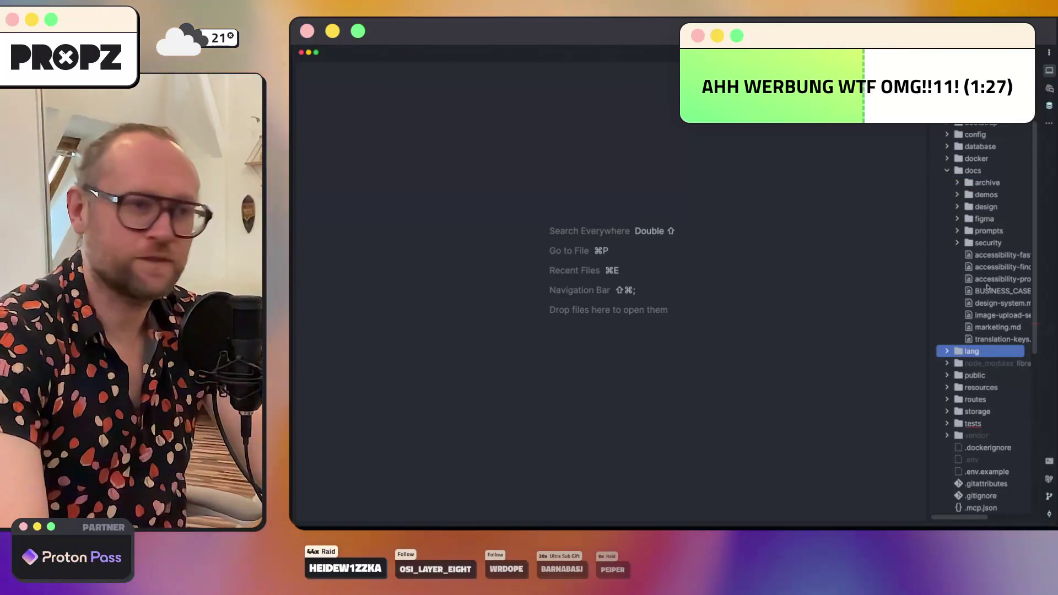
pyautogui.moveTo(932, 251); pyautogui.dragTo(850, 276)
pyautogui.doubleClick(917, 327)
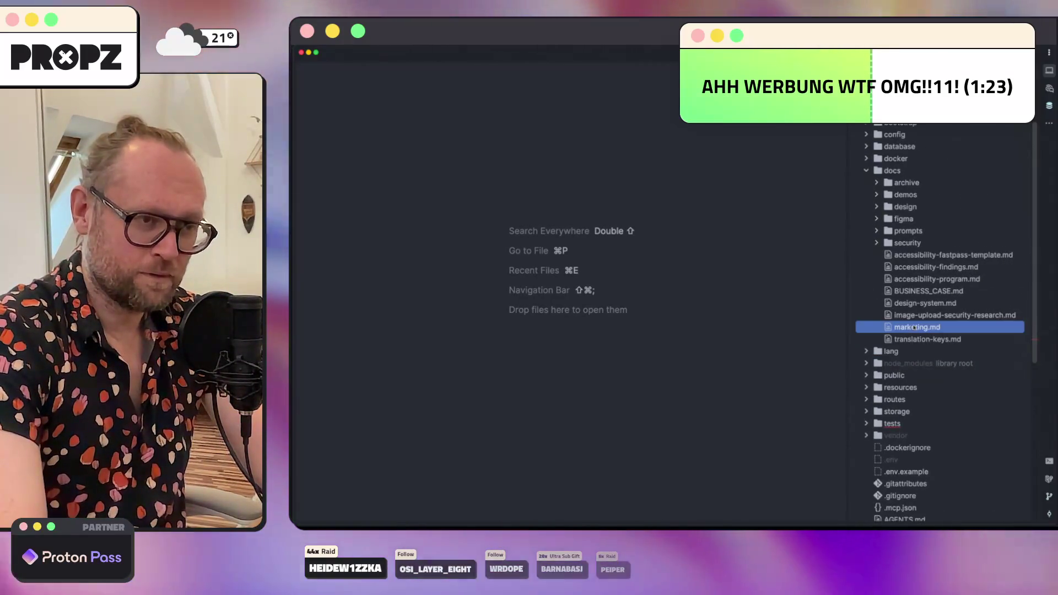
pyautogui.press('Escape')
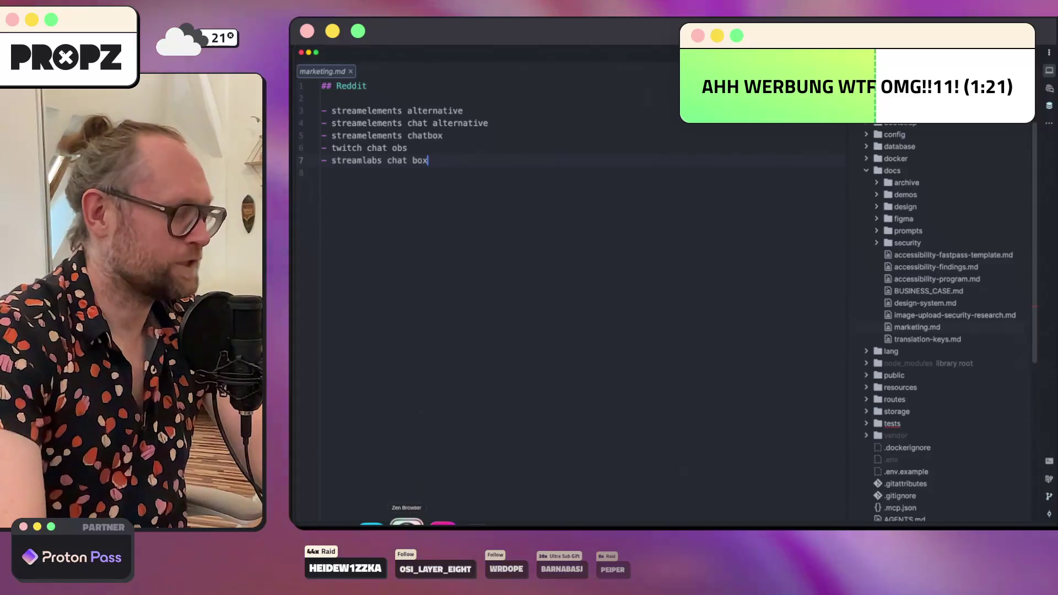
pyautogui.press('super+Tab')
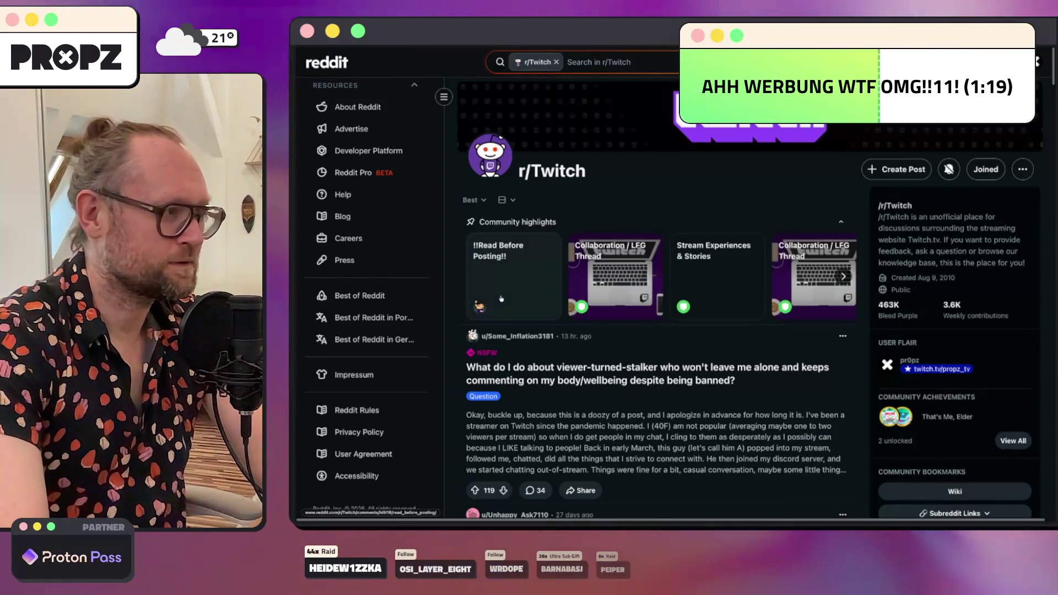
pyautogui.press('super+Tab')
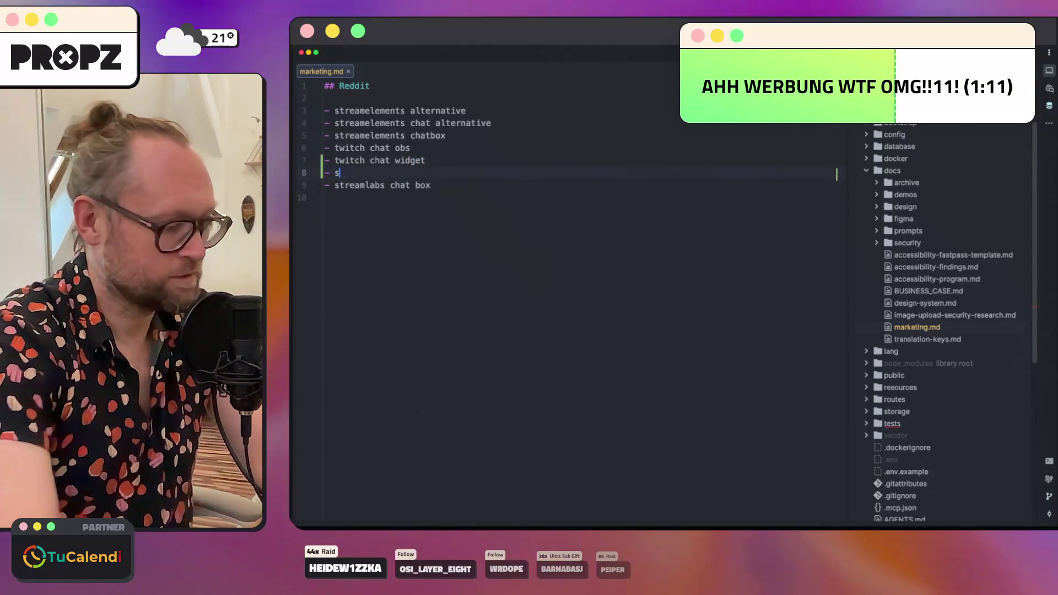
# Step: Add 'twitch chat widget' and 'stream chat widget' under twitch chat obs in marketing.md
pyautogui.write('m chat wiudget')
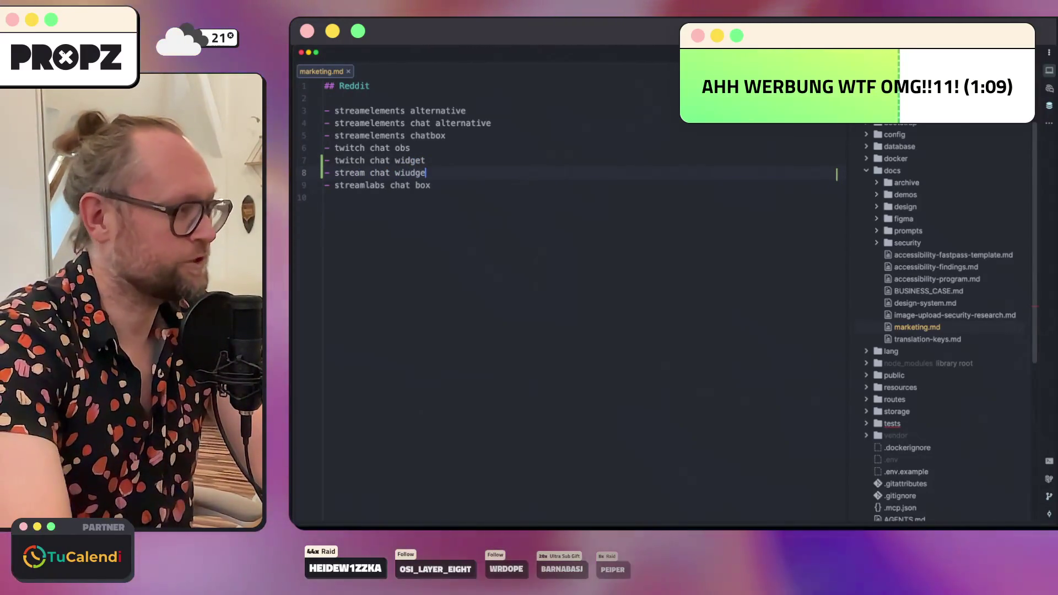
pyautogui.press('BackSpace')
pyautogui.press('BackSpace')
pyautogui.press('BackSpace')
pyautogui.write('de')
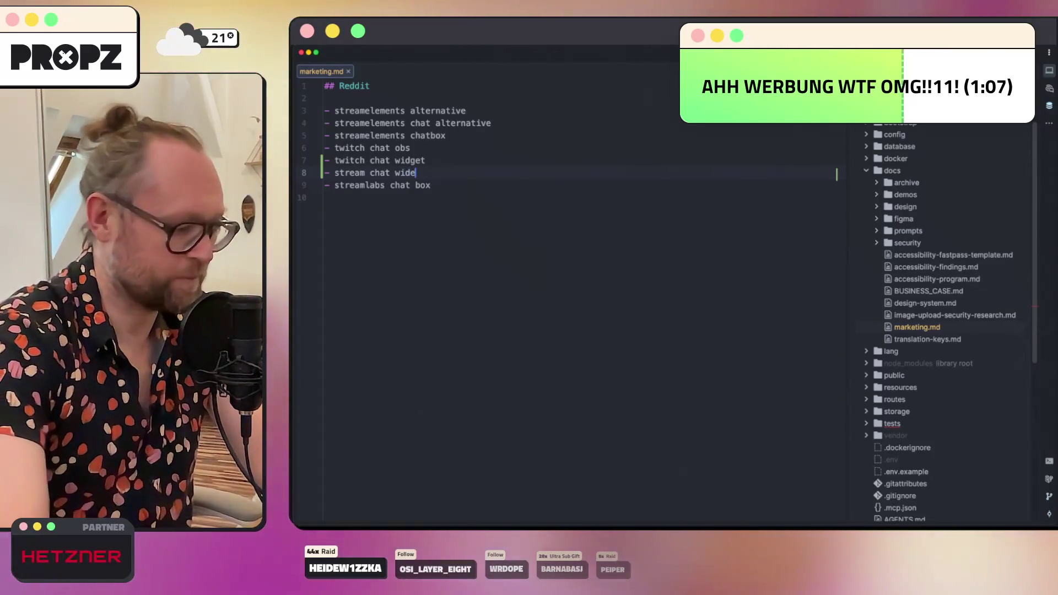
pyautogui.write('get')
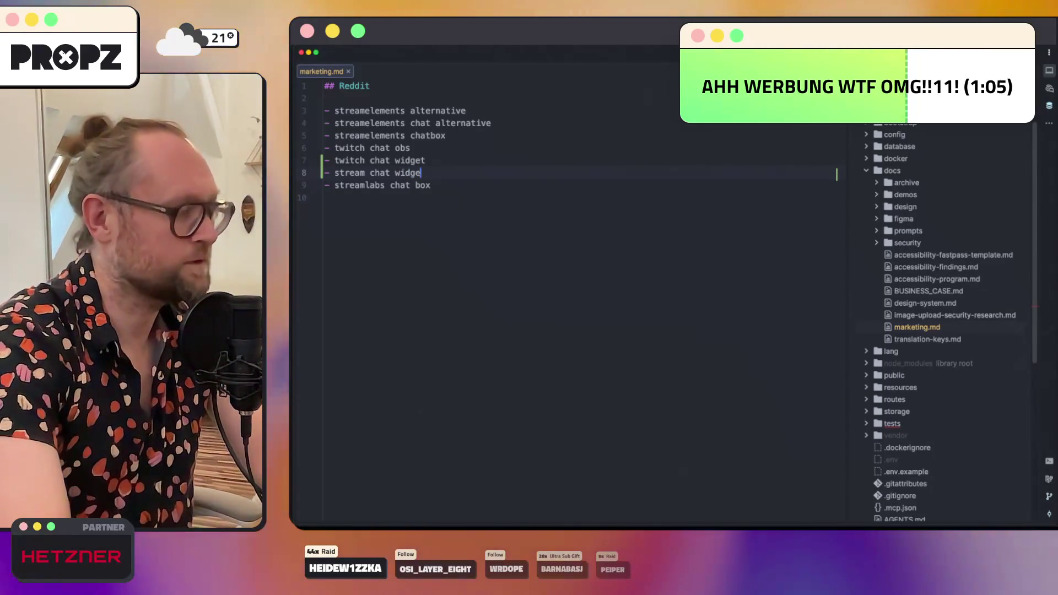
pyautogui.click(465, 196)
pyautogui.moveTo(464, 197)
pyautogui.mouseDown()
pyautogui.moveTo(441, 132)
pyautogui.moveTo(484, 217)
pyautogui.mouseUp()
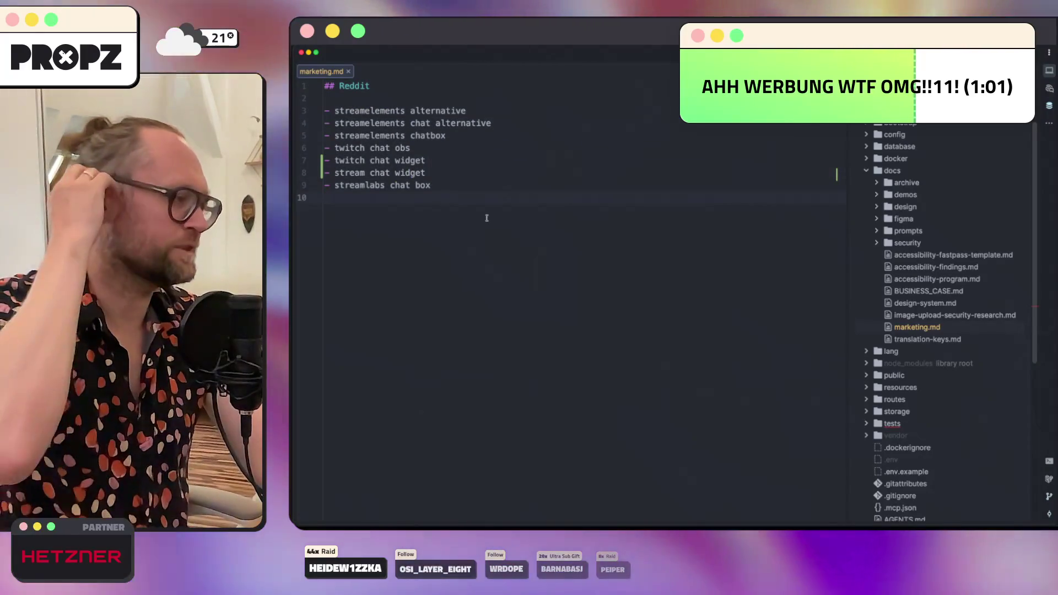
pyautogui.press('super+Tab')
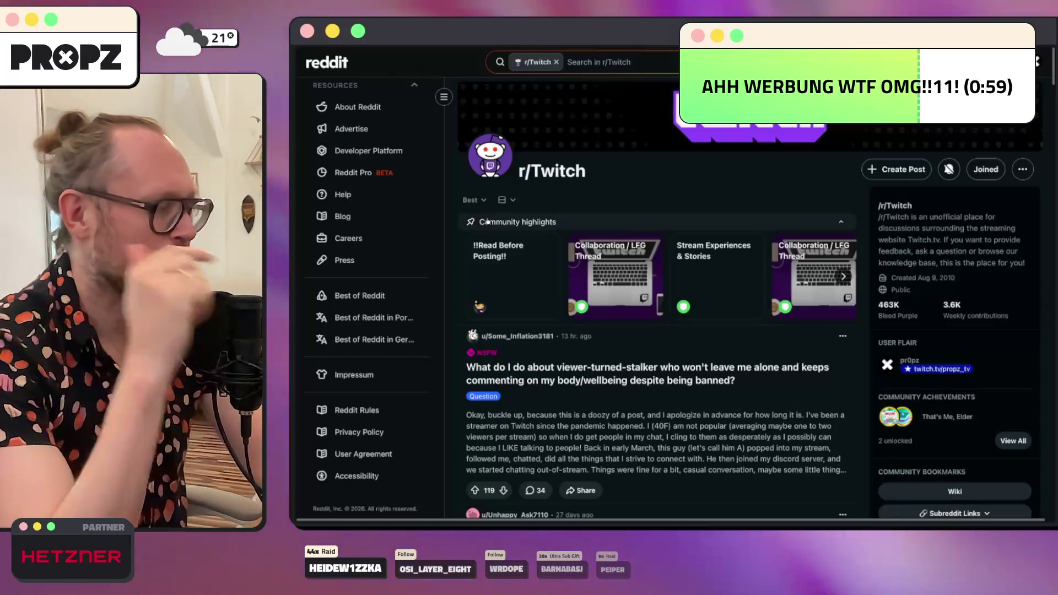
# Step: Read r/Twitch's '!!Read Before Posting!!' post and return to the subreddit feed
pyautogui.press('super+Tab')
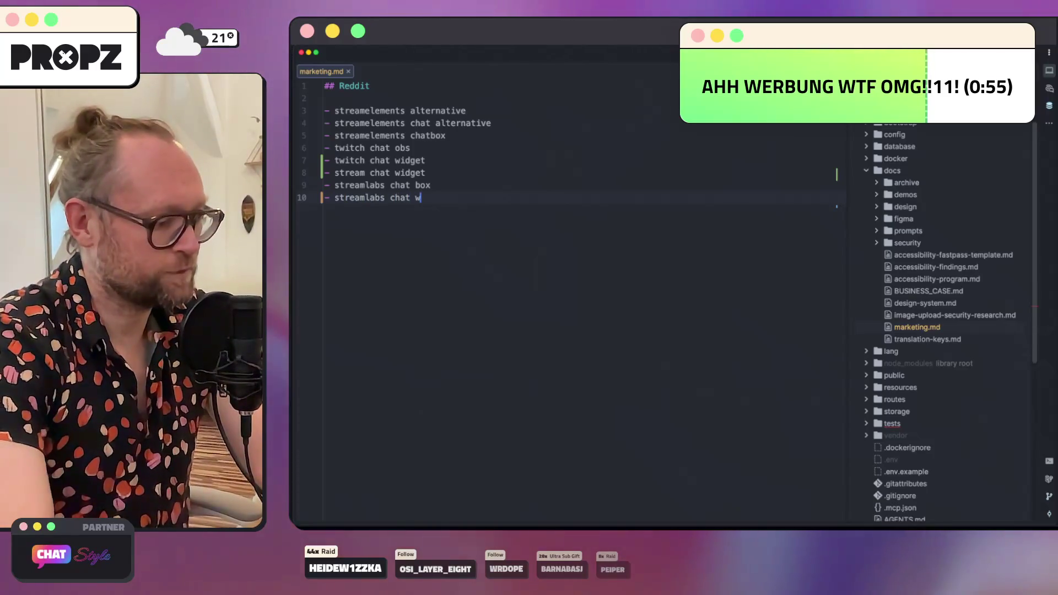
pyautogui.press('super+Tab')
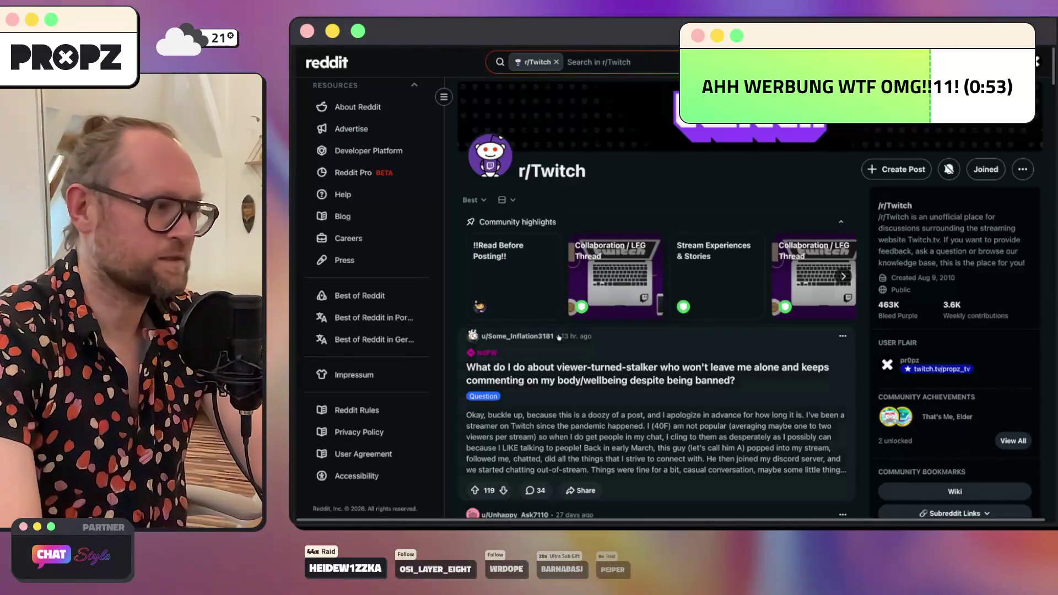
pyautogui.scroll(-3, 609, 245)
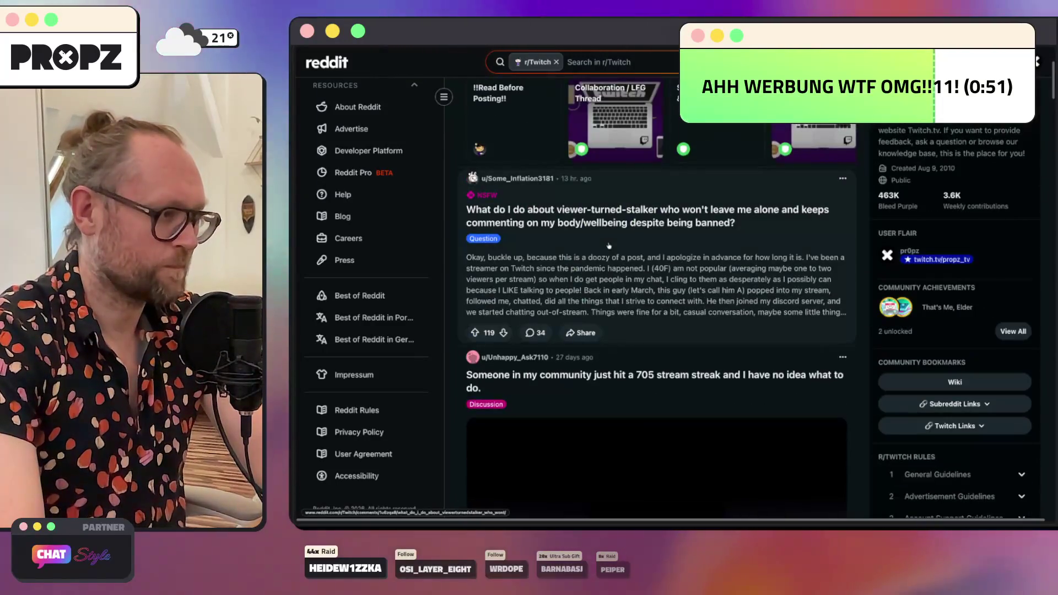
pyautogui.scroll(3, 609, 246)
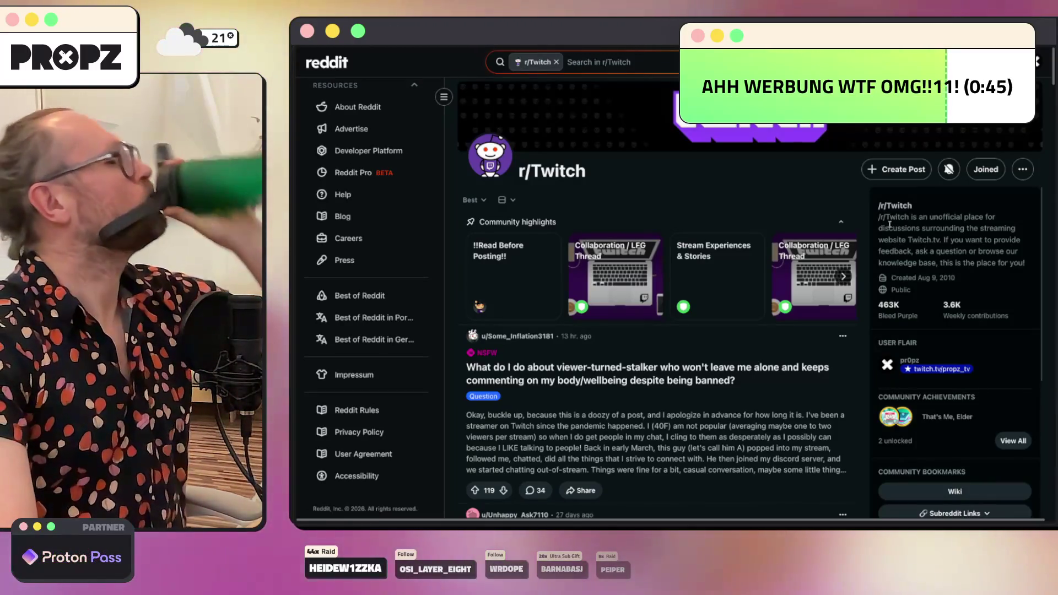
pyautogui.click(508, 257)
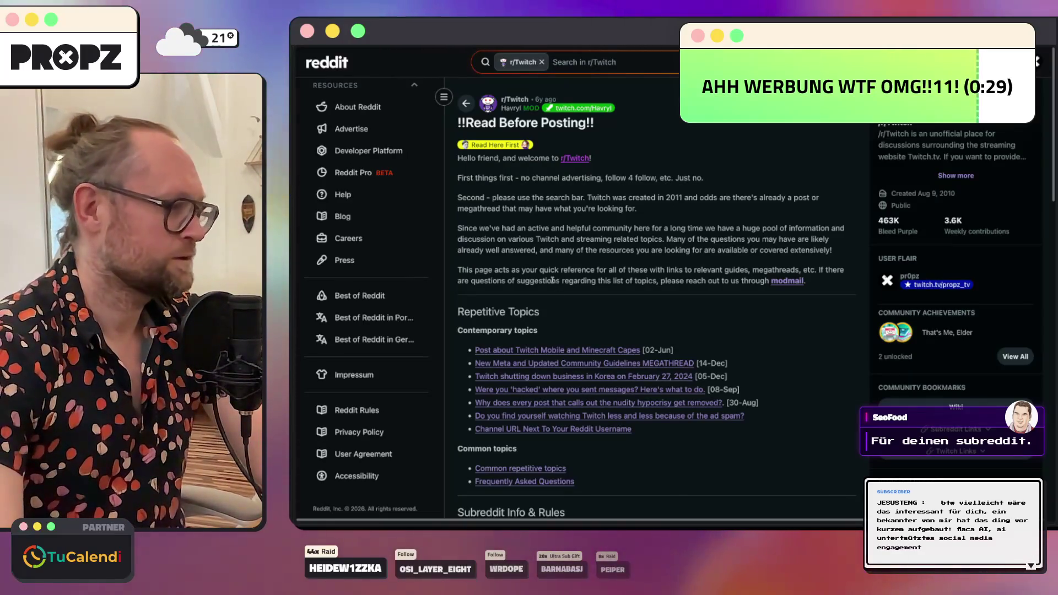
pyautogui.press('super+bracketleft')
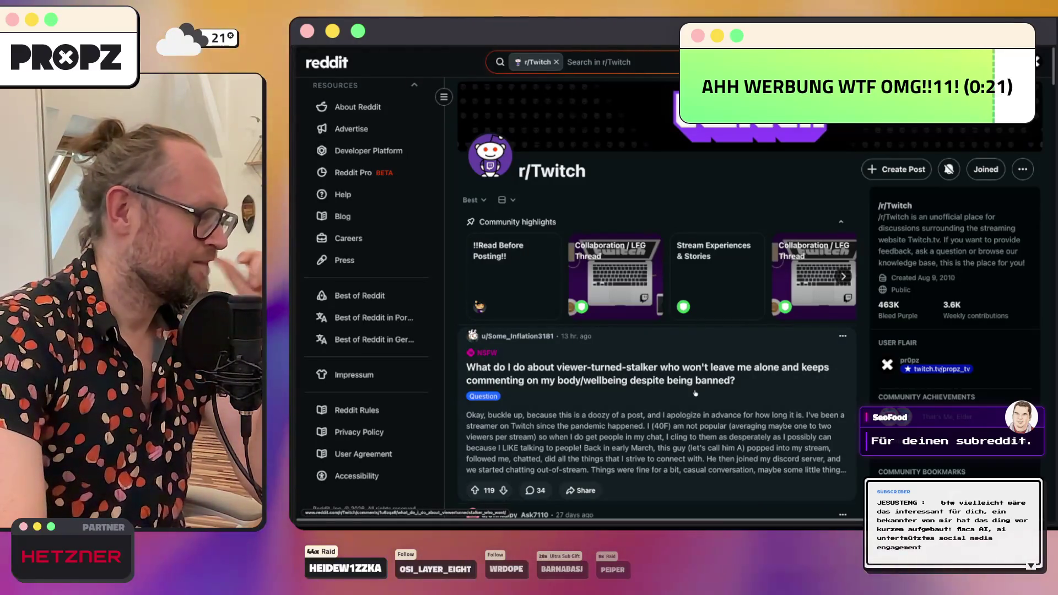
pyautogui.press('super+l')
# Step: Search 'flaca ai' and scroll the Flaca landing page to the 'Alles, was Engagement sein sollte' cards
pyautogui.write('flaca a')
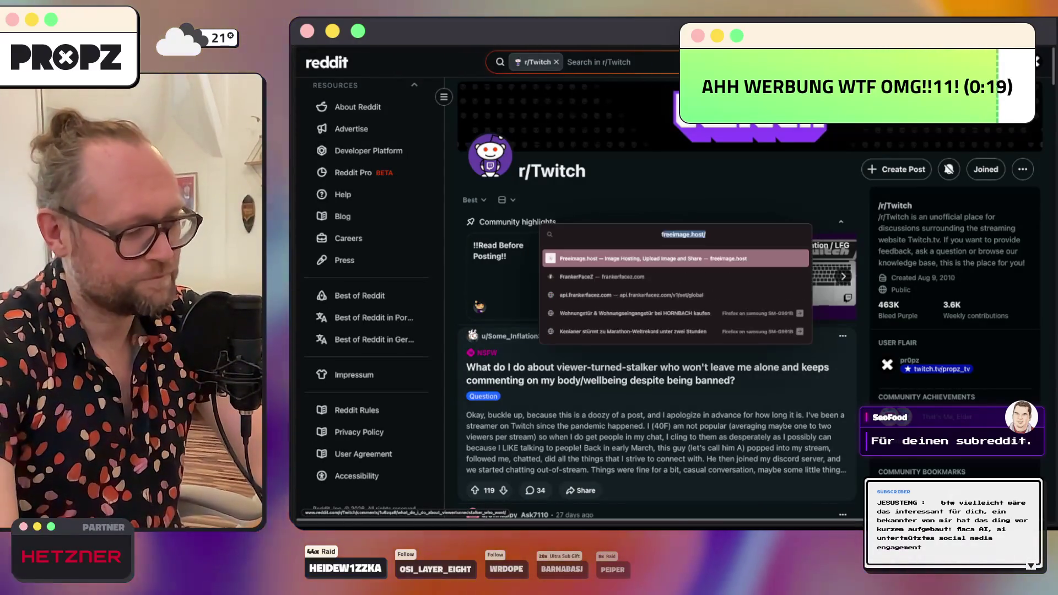
pyautogui.write('i')
pyautogui.press('Return')
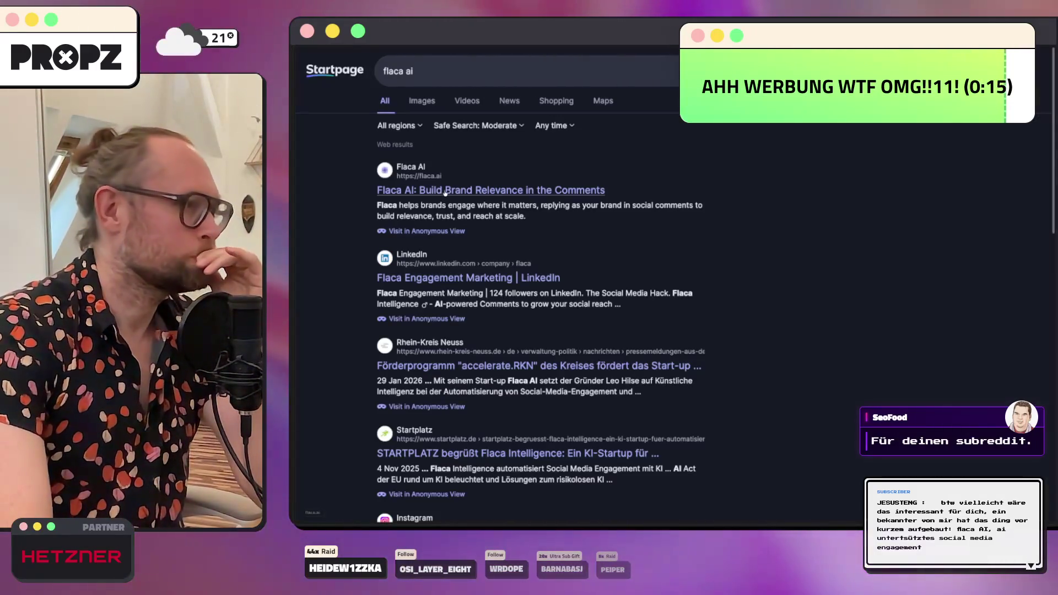
pyautogui.click(446, 191)
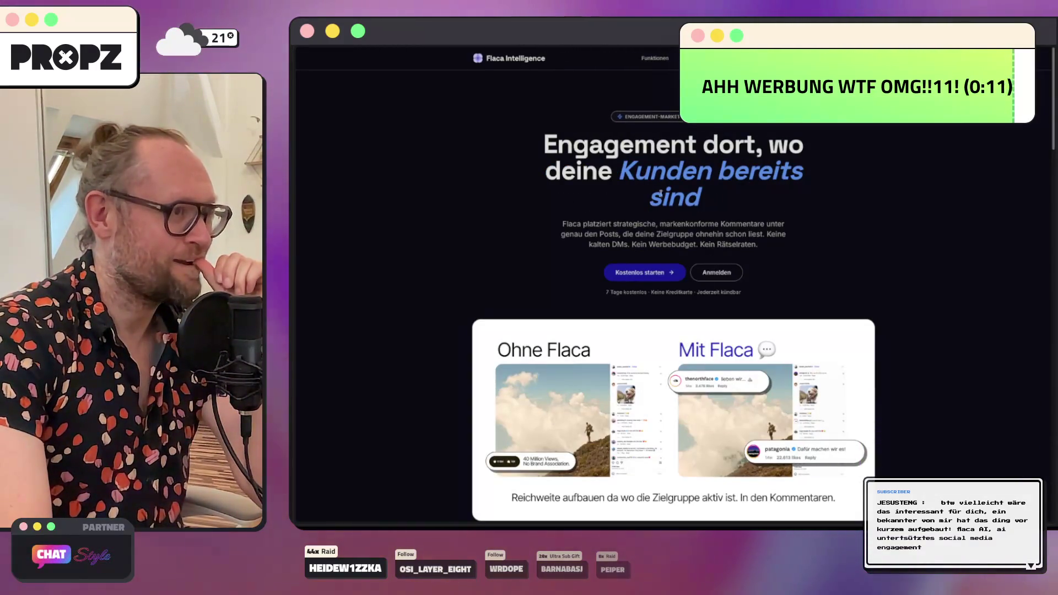
pyautogui.scroll(-1, 508, 209)
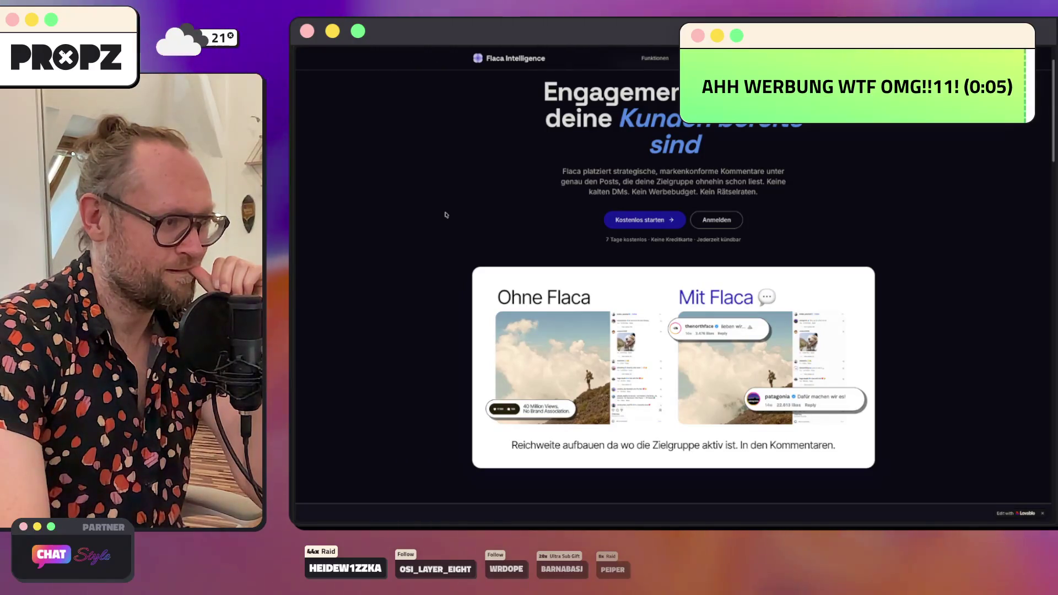
pyautogui.scroll(-2, 447, 227)
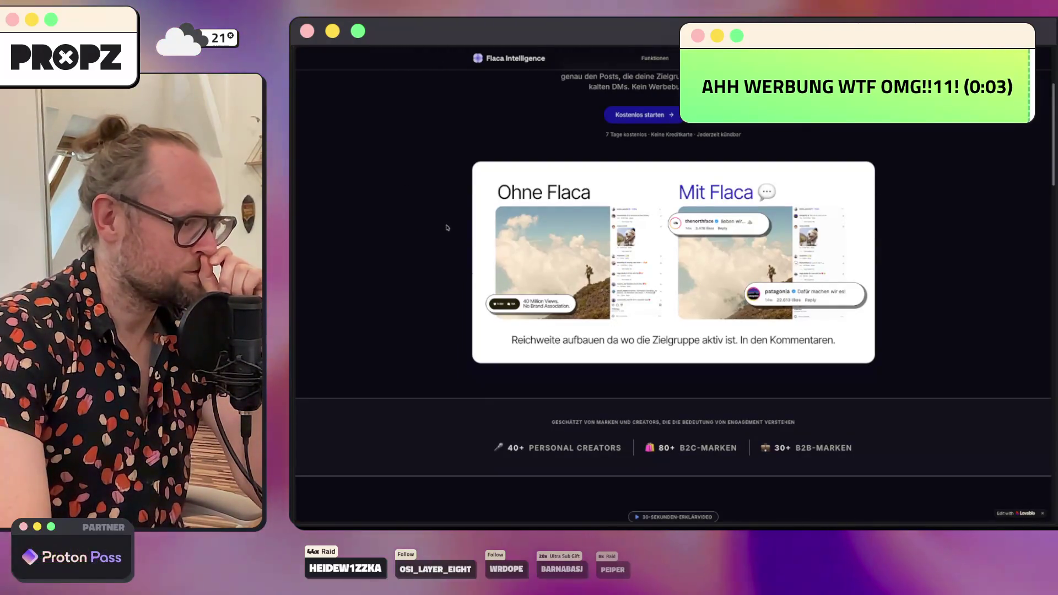
pyautogui.scroll(-8, 429, 233)
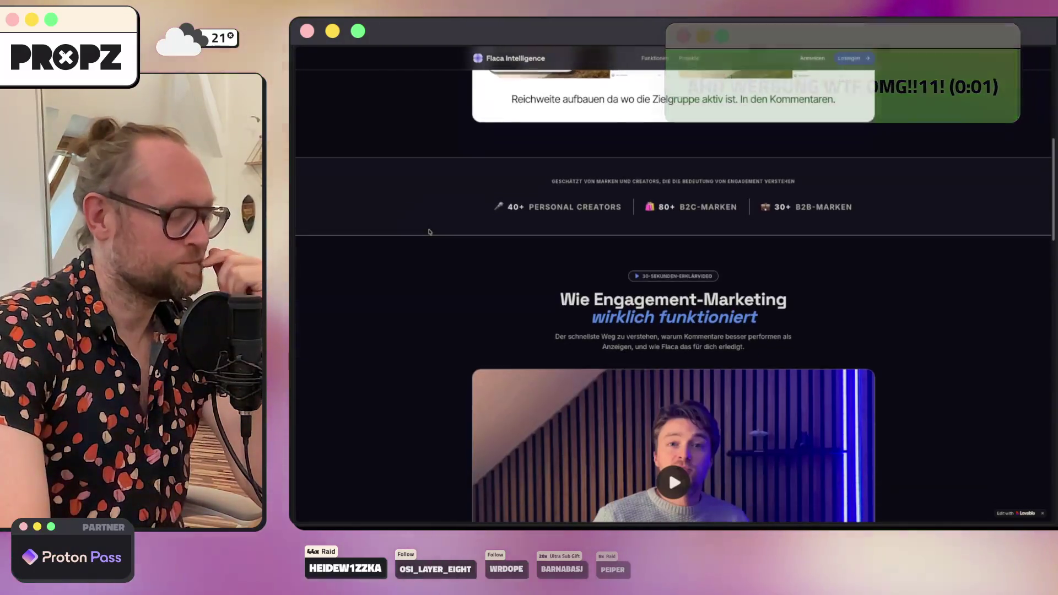
pyautogui.scroll(-6, 426, 230)
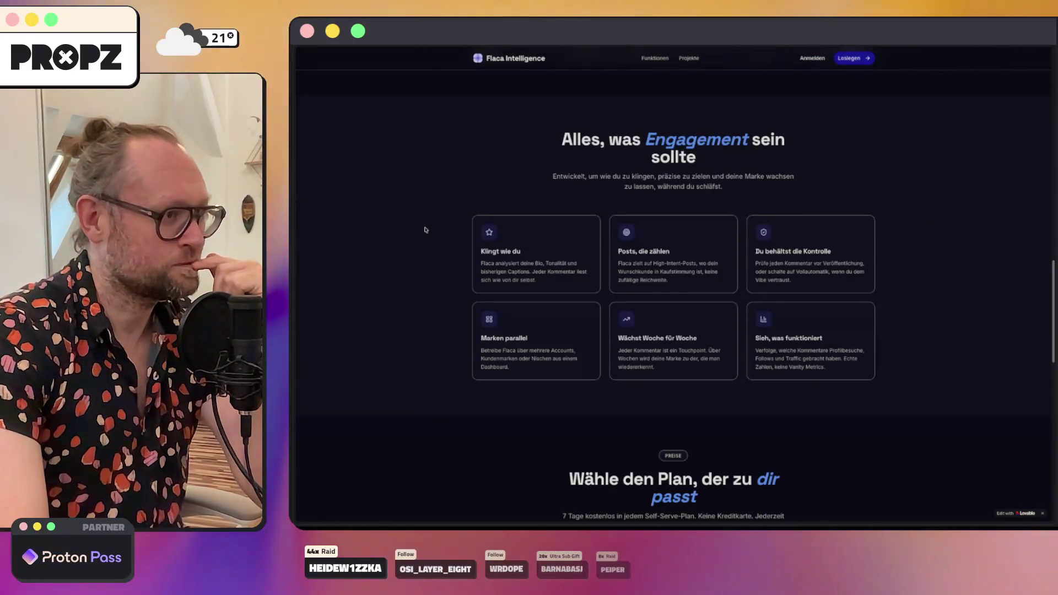
pyautogui.click(367, 70)
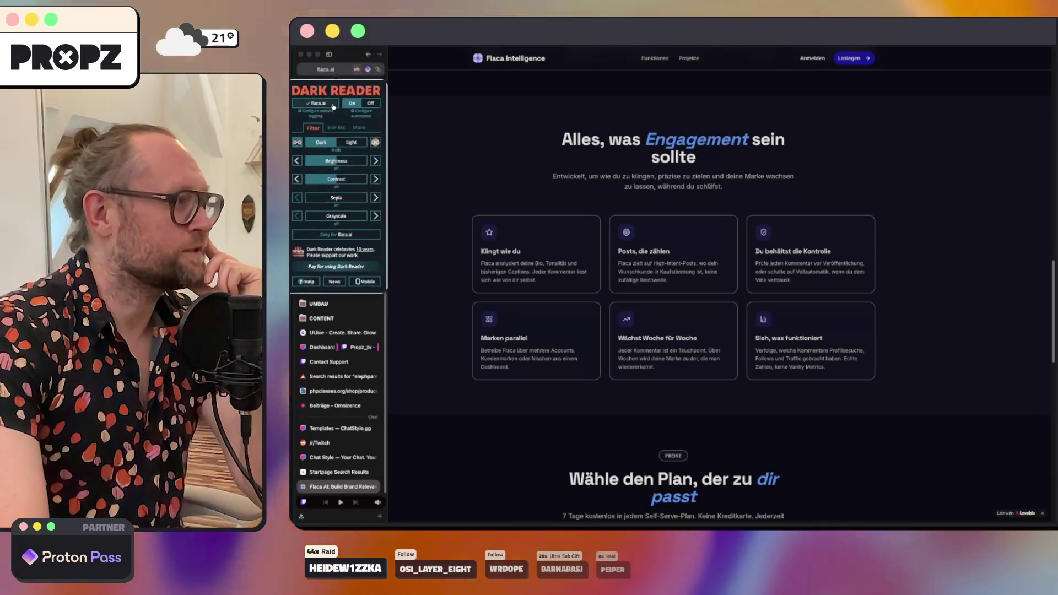
# Step: Turn off Dark Reader for flaca.ai so the landing page shows its light theme
pyautogui.click(317, 103)
pyautogui.scroll(-7, 508, 165)
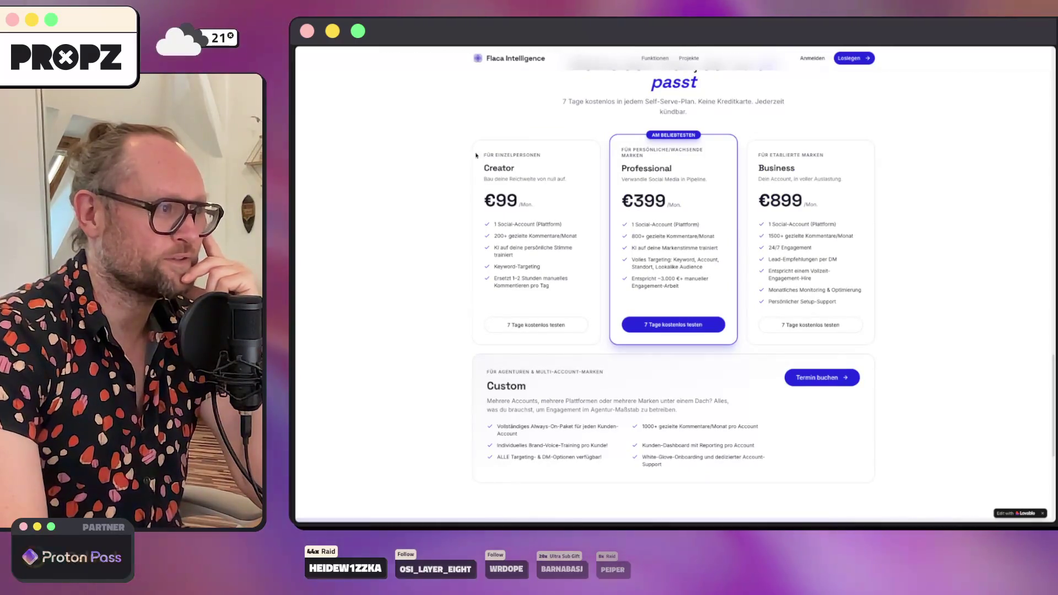
pyautogui.scroll(-5, 428, 314)
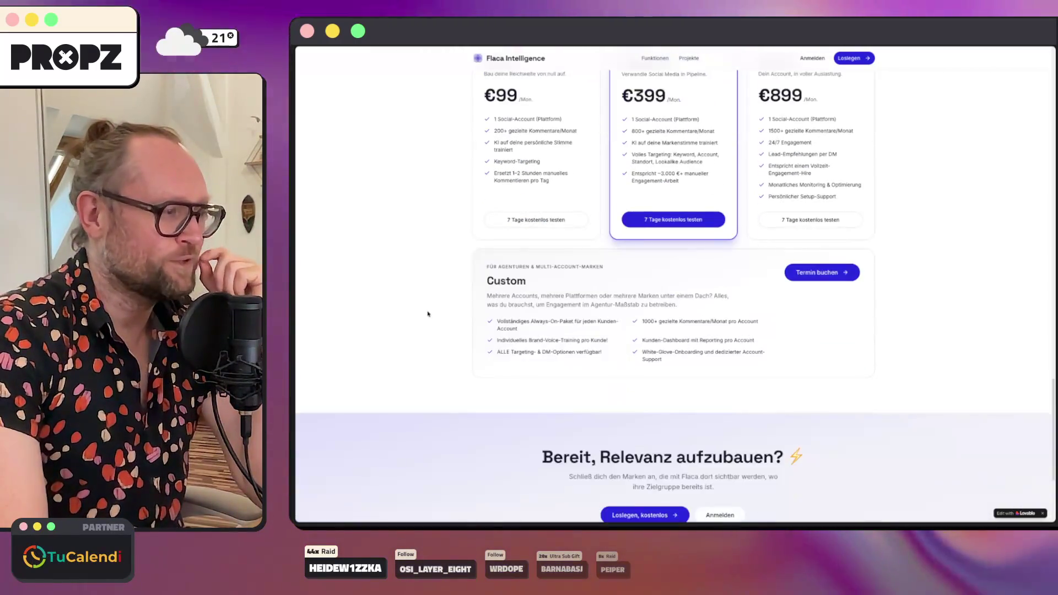
pyautogui.scroll(20, 428, 314)
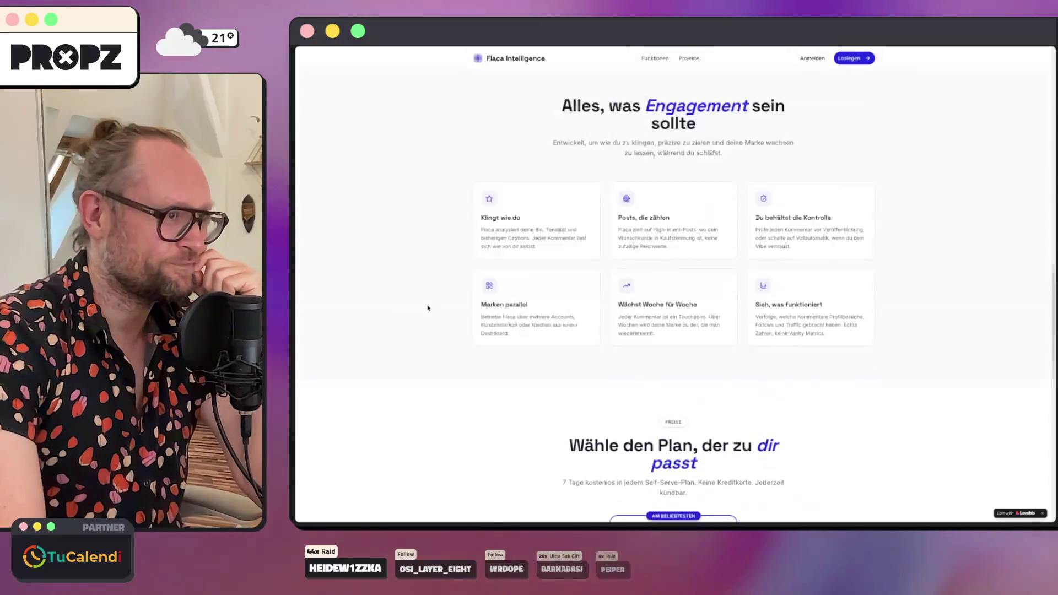
pyautogui.scroll(4, 431, 308)
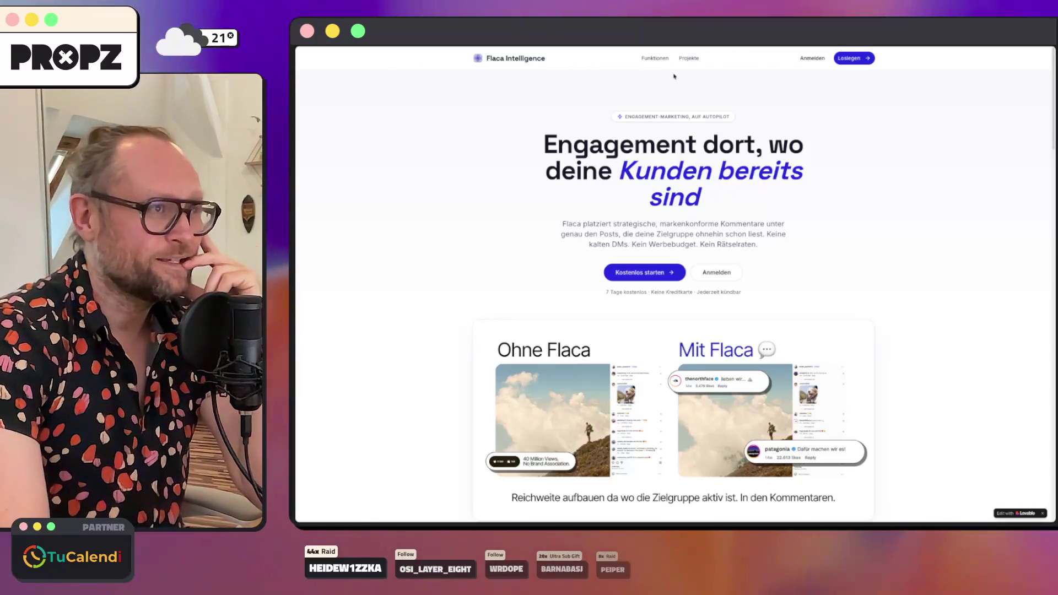
# Step: Browse Flaca's Funktionen section and scroll through the pricing plans
pyautogui.click(654, 58)
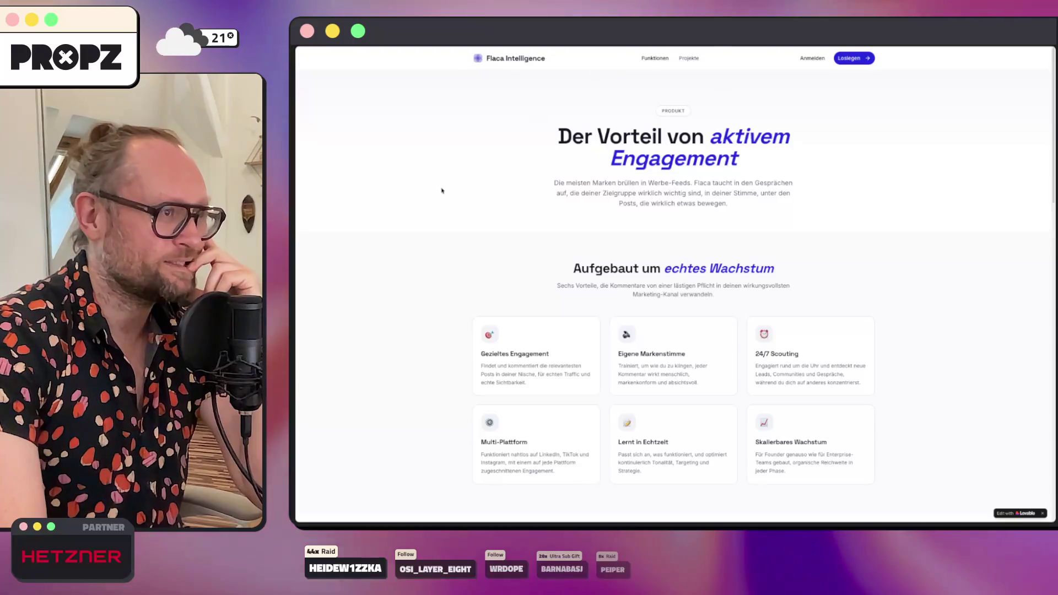
pyautogui.scroll(-5, 448, 193)
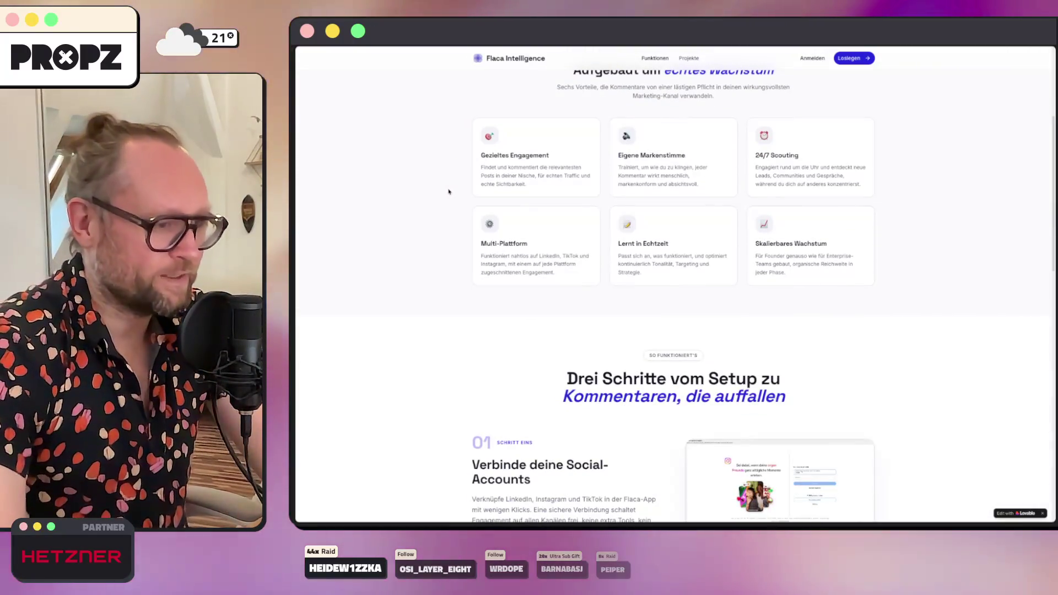
pyautogui.scroll(15, 449, 192)
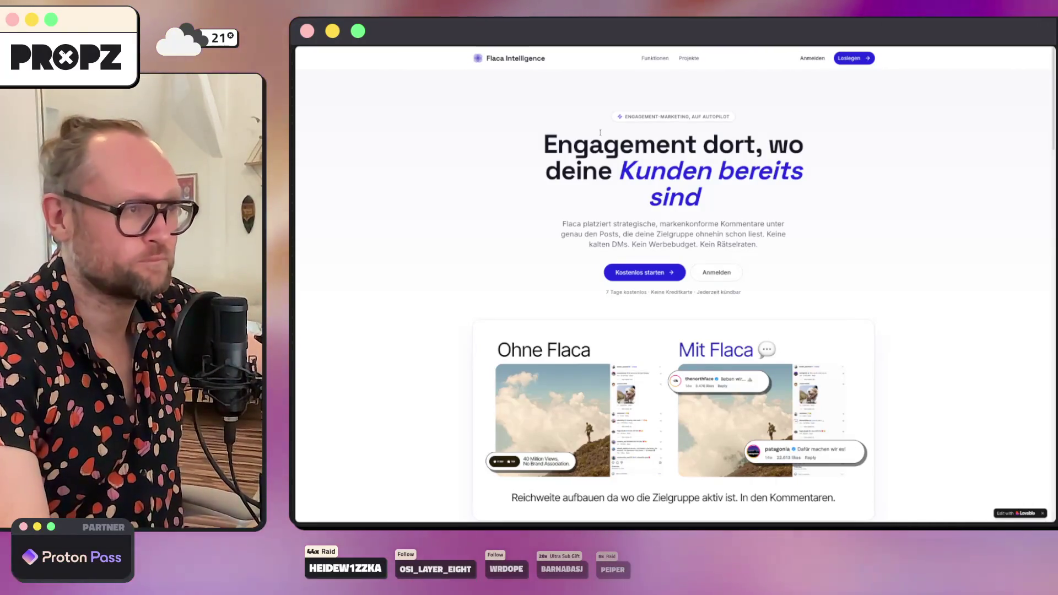
pyautogui.scroll(-3, 466, 202)
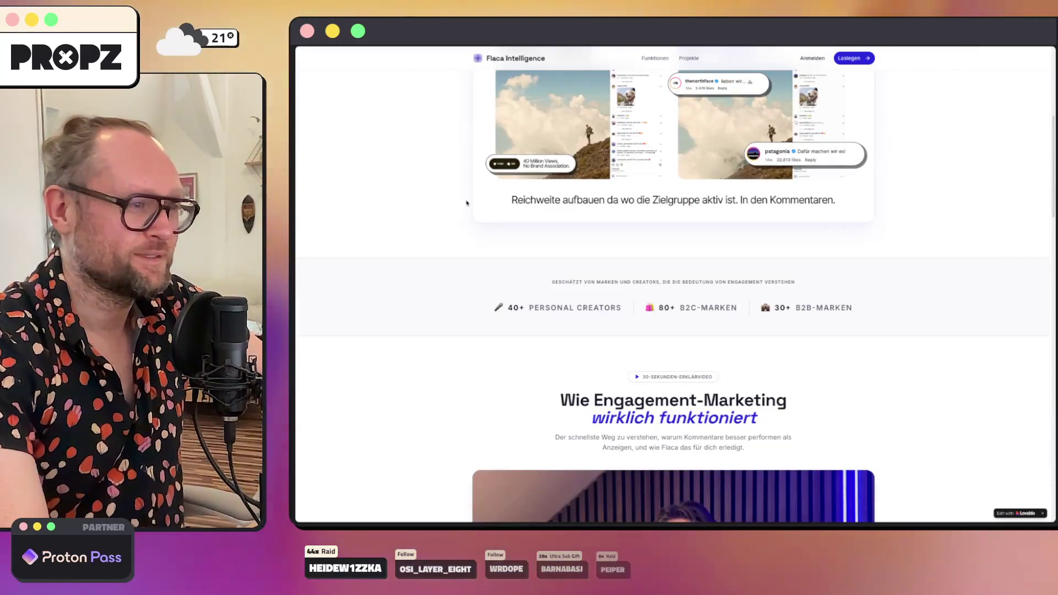
pyautogui.scroll(-5, 467, 203)
pyautogui.scroll(-1, 465, 203)
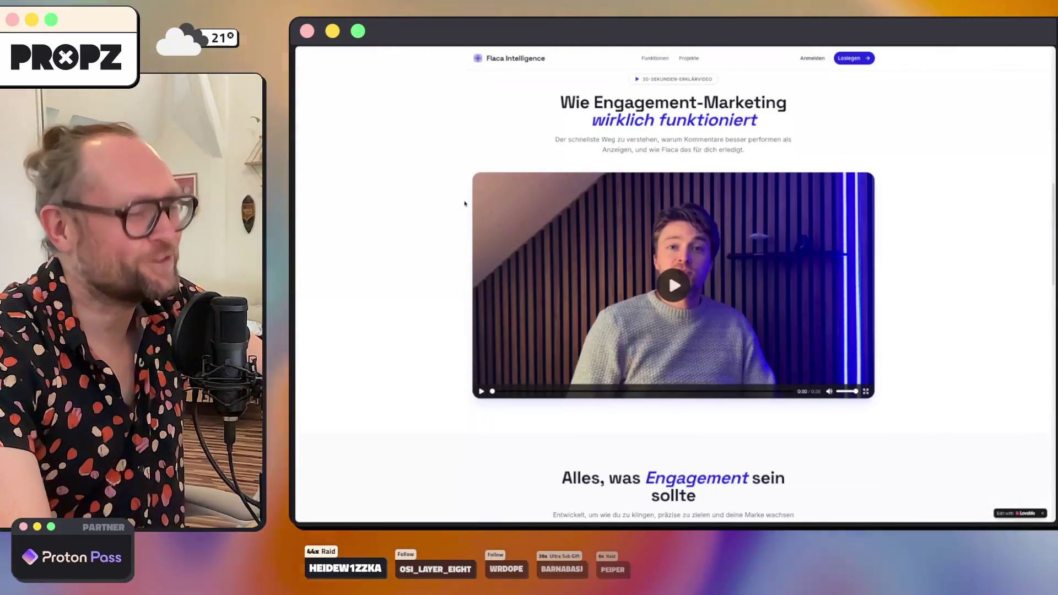
pyautogui.scroll(-8, 465, 203)
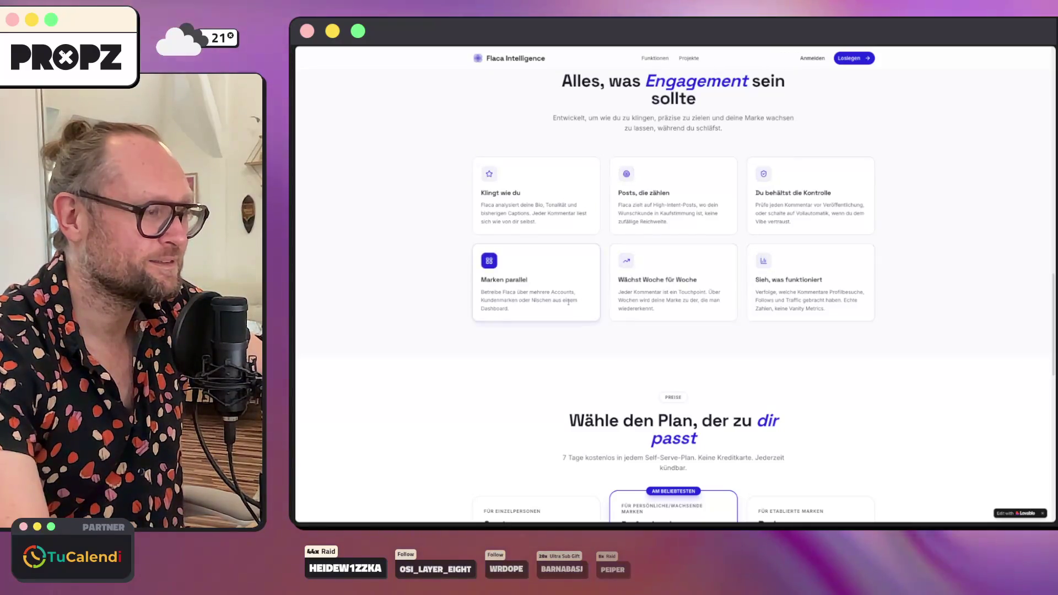
pyautogui.scroll(-10, 569, 302)
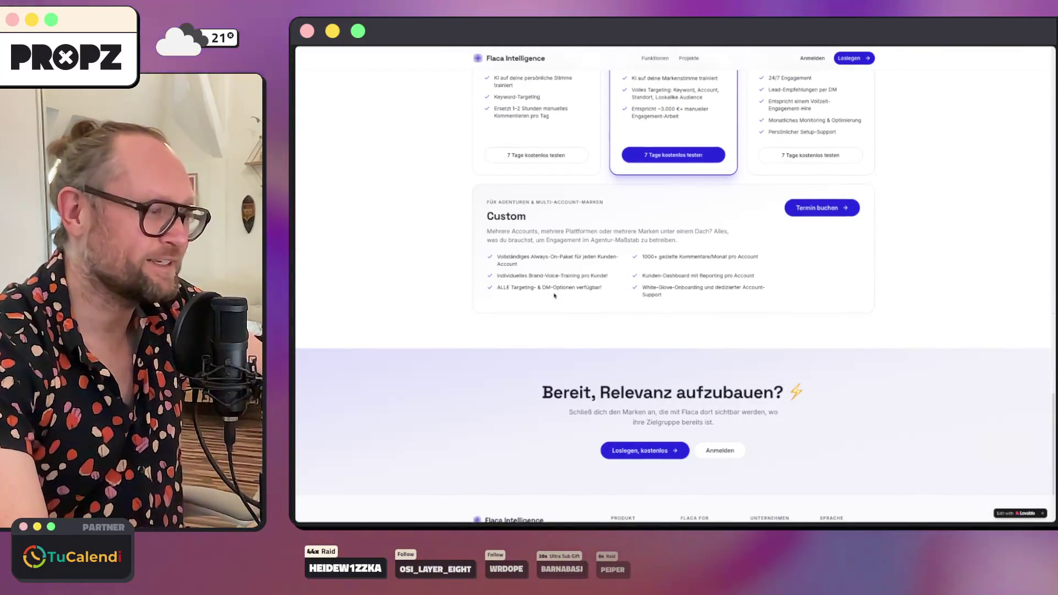
pyautogui.scroll(-2, 554, 295)
pyautogui.scroll(20, 444, 338)
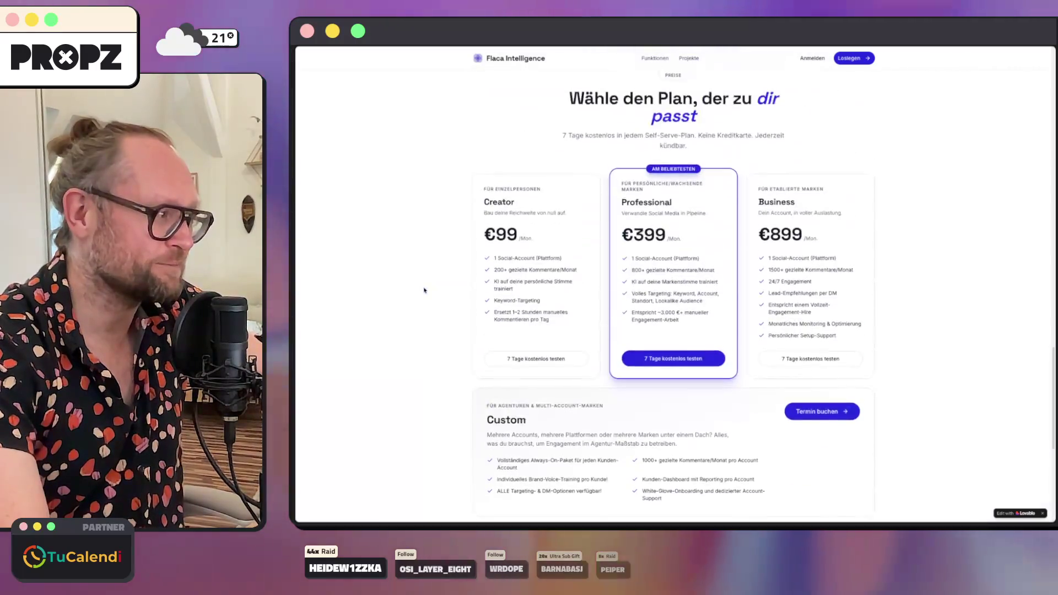
pyautogui.scroll(4, 449, 293)
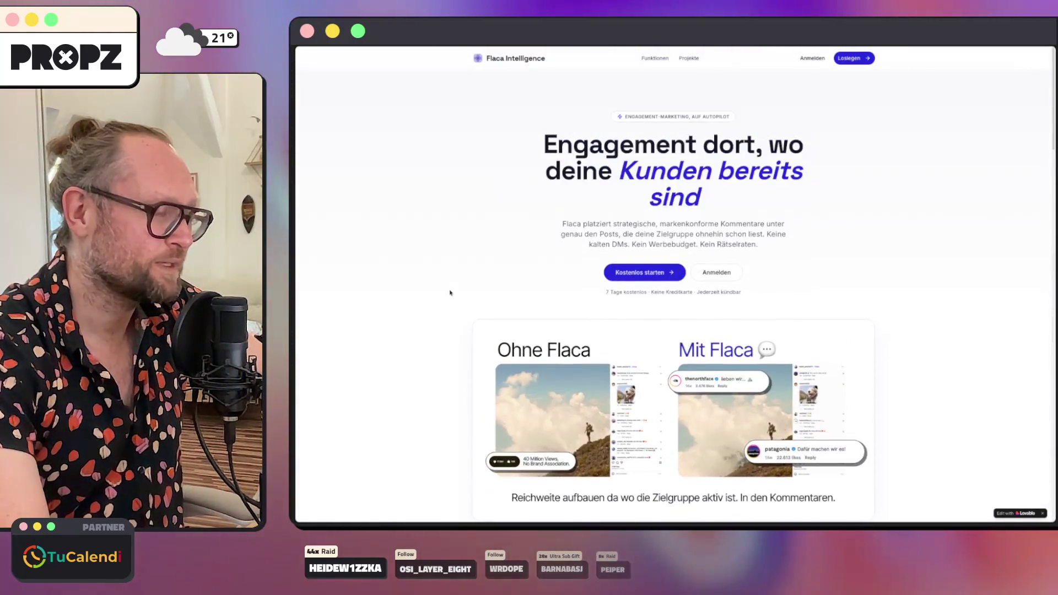
# Step: Look through the Projekte case studies on the Flaca site
pyautogui.click(692, 58)
pyautogui.scroll(-4, 689, 257)
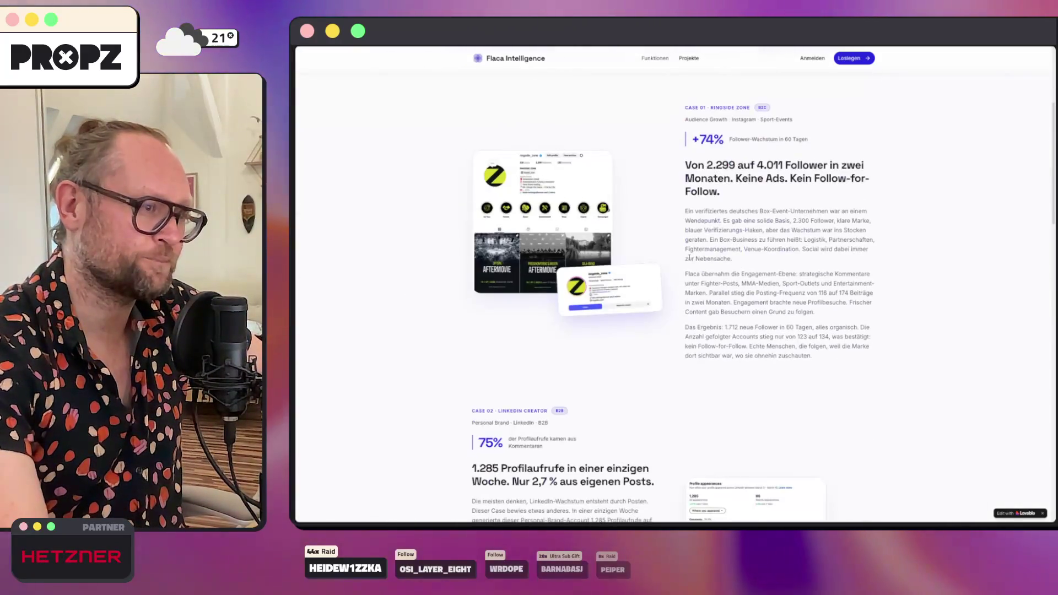
pyautogui.scroll(-4, 689, 257)
pyautogui.scroll(-6, 690, 257)
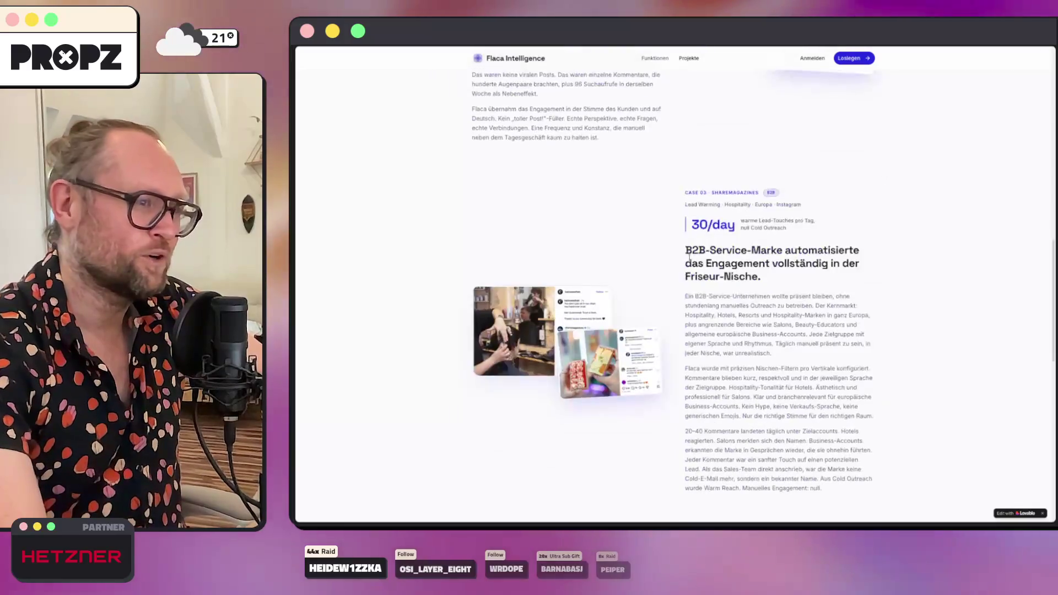
pyautogui.scroll(-8, 689, 257)
pyautogui.scroll(10, 651, 108)
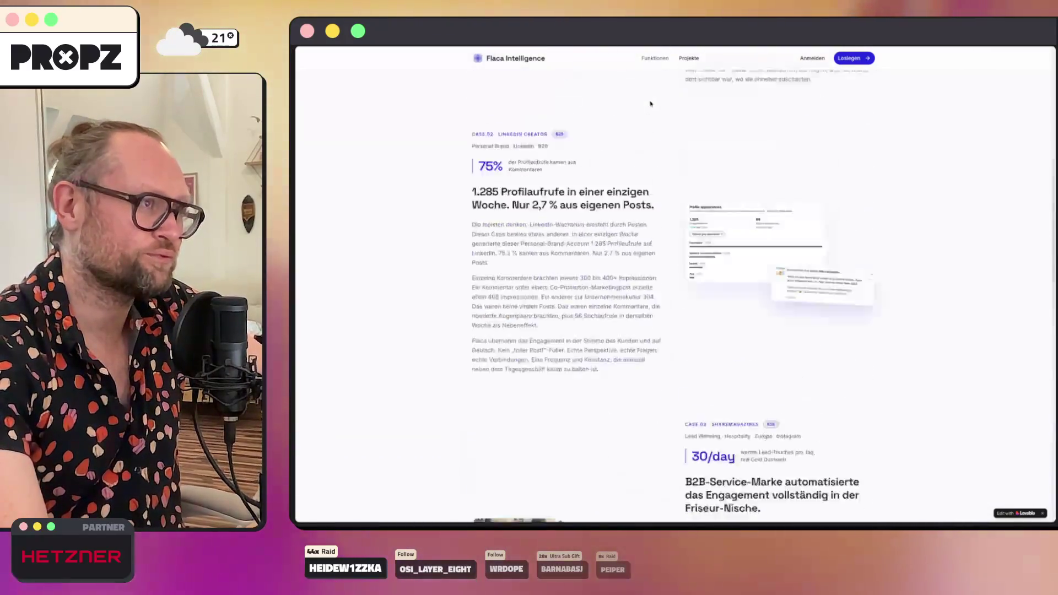
pyautogui.scroll(3, 651, 108)
# Step: View the three-step setup section, then return to the Startpage results for 'flaca ai'
pyautogui.click(646, 58)
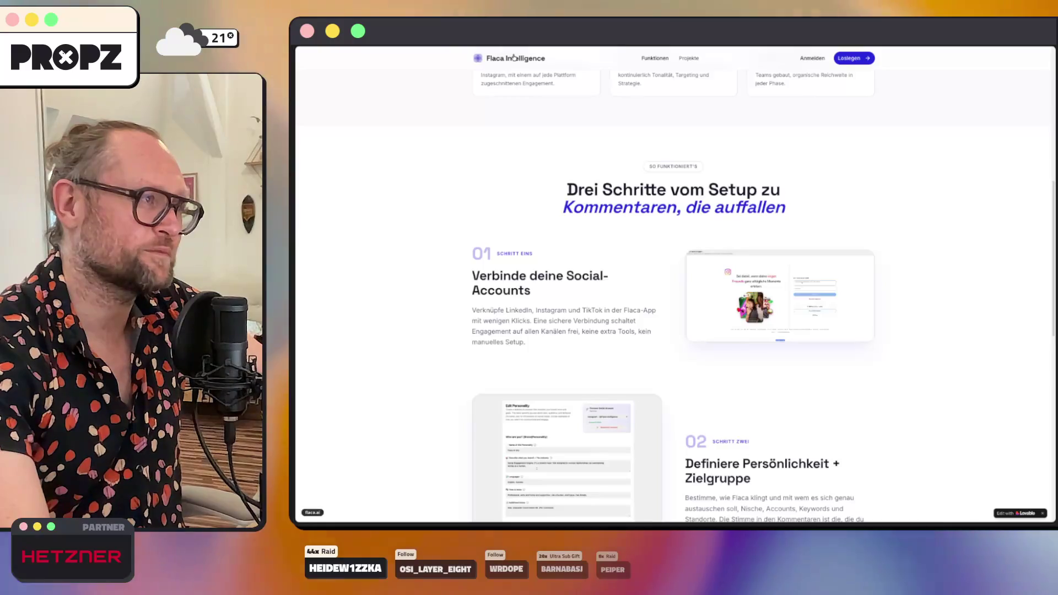
pyautogui.scroll(-20, 560, 201)
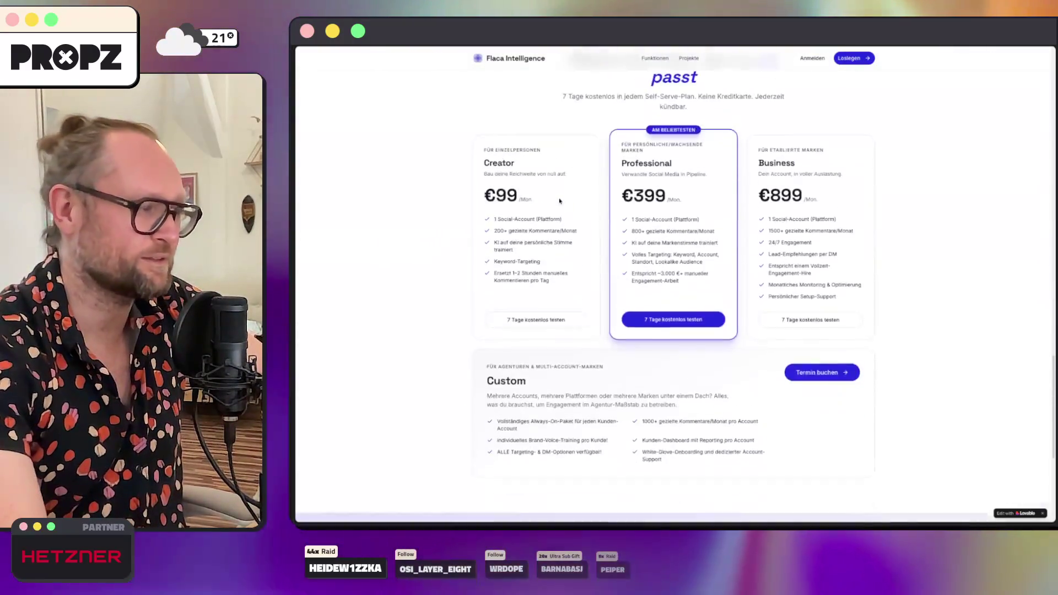
pyautogui.scroll(1, 560, 201)
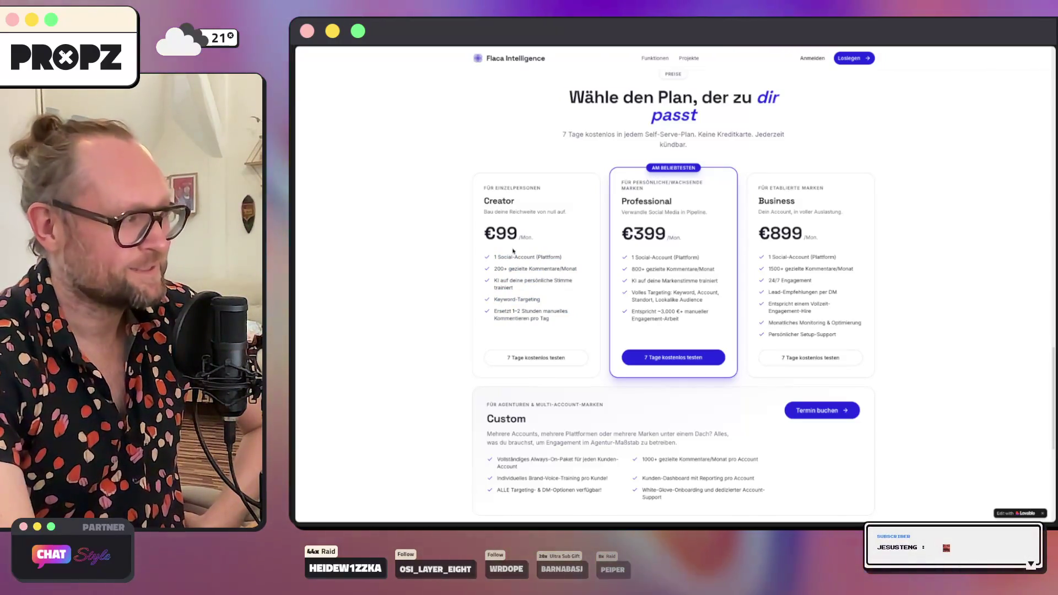
pyautogui.scroll(15, 468, 276)
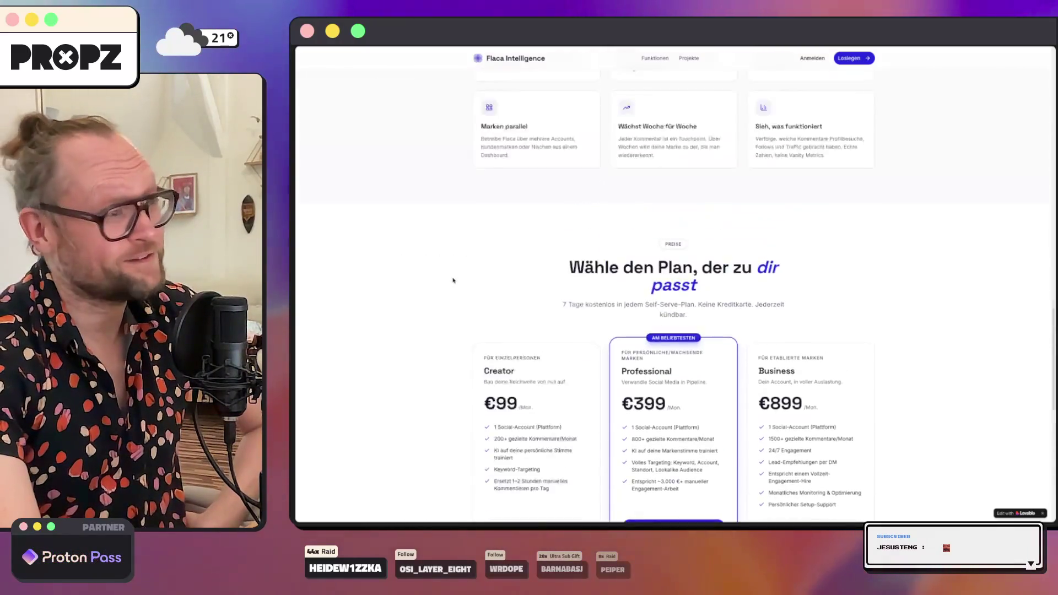
pyautogui.scroll(5, 474, 335)
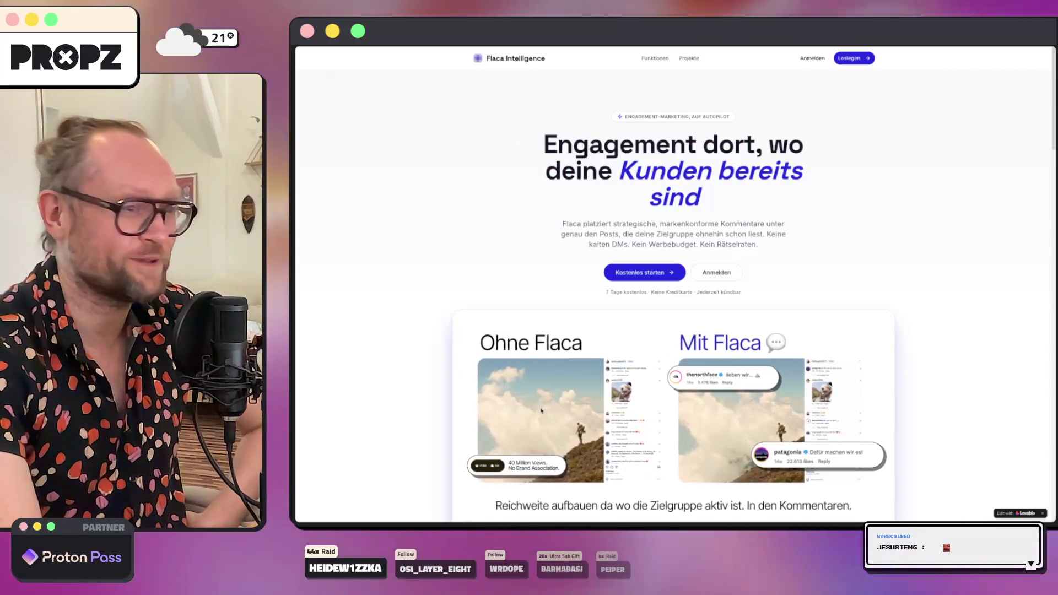
pyautogui.scroll(-4, 516, 250)
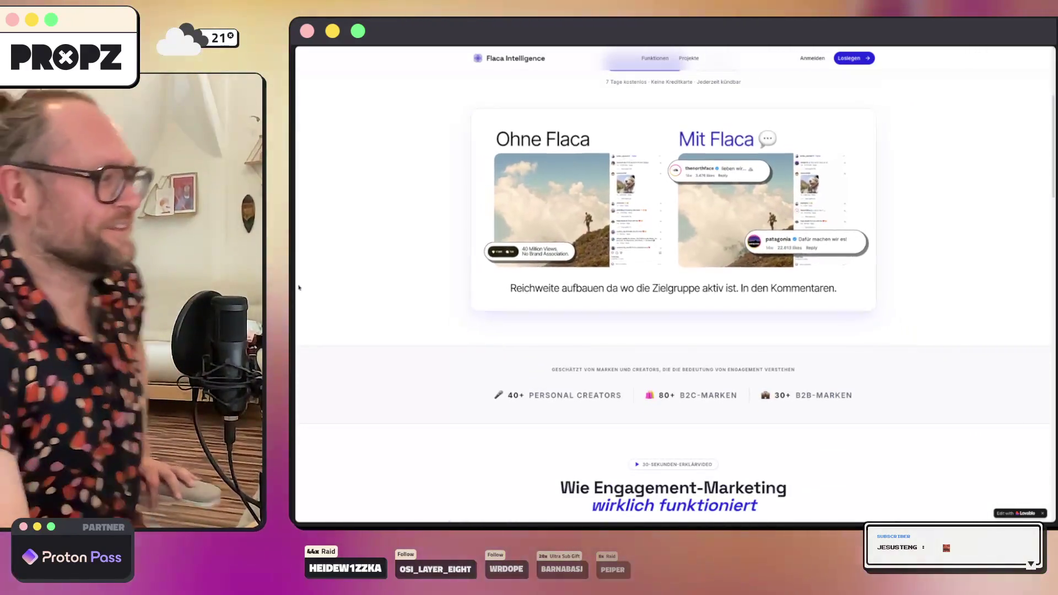
pyautogui.moveTo(319, 421)
pyautogui.click(335, 473)
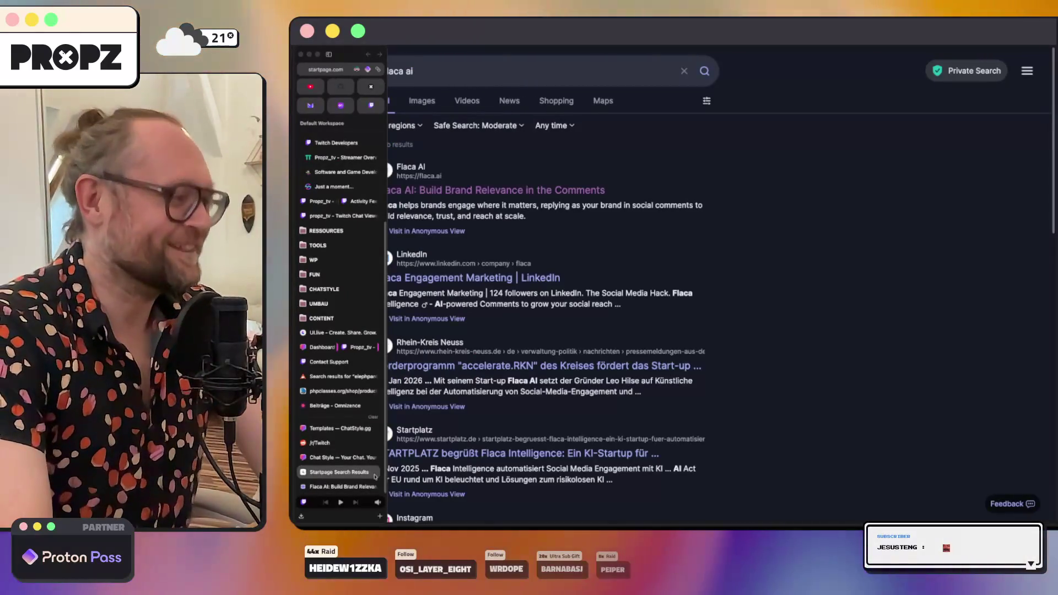
# Step: Close the search results tab and move the Flaca tab into the CHATSTYLE folder
pyautogui.hotkey('ctrl', 'w')
pyautogui.click(324, 473)
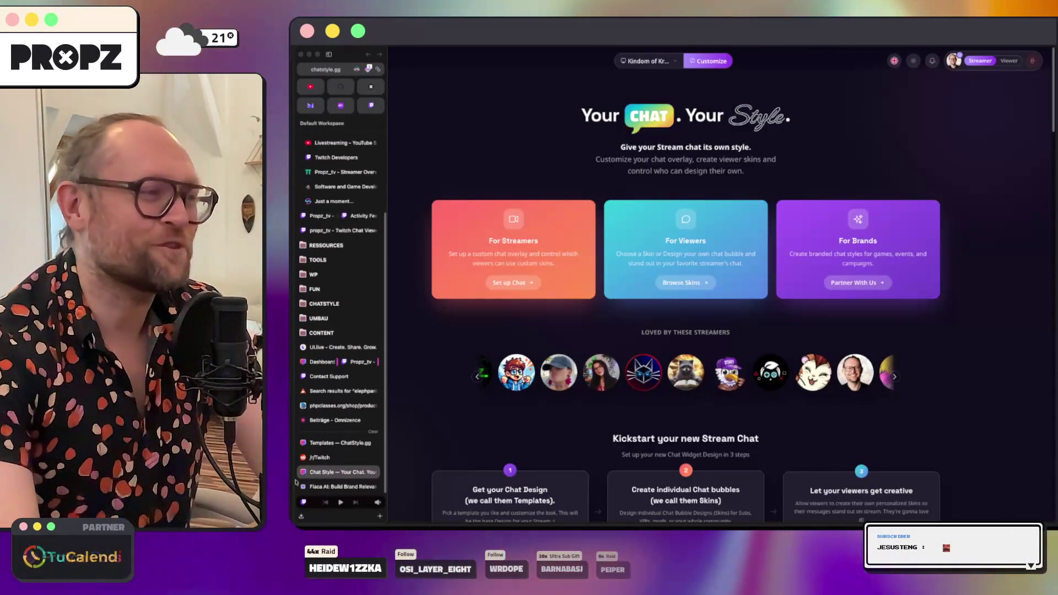
pyautogui.click(314, 486)
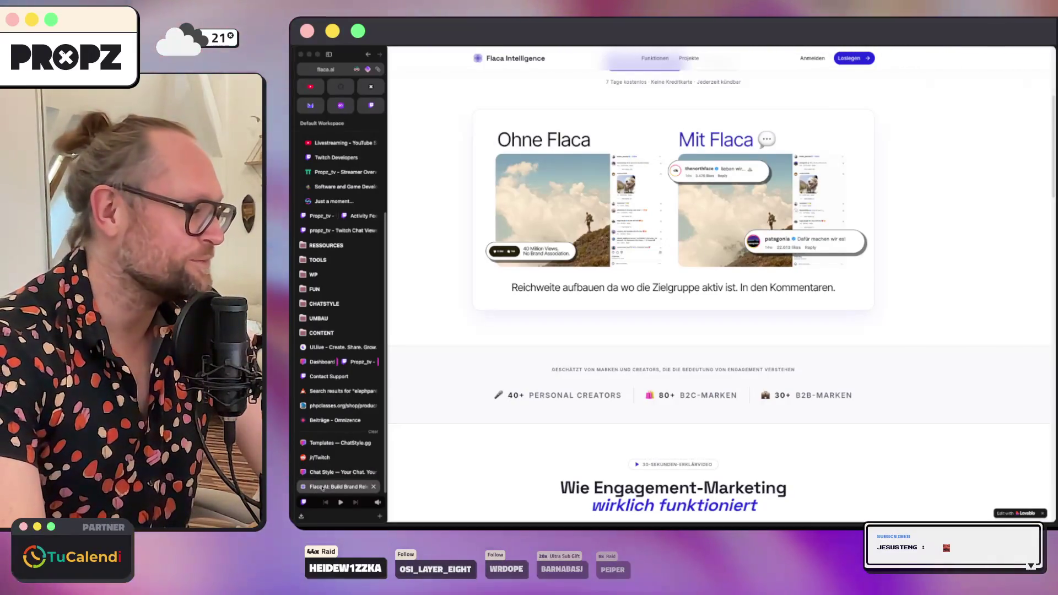
pyautogui.moveTo(314, 487); pyautogui.dragTo(310, 305)
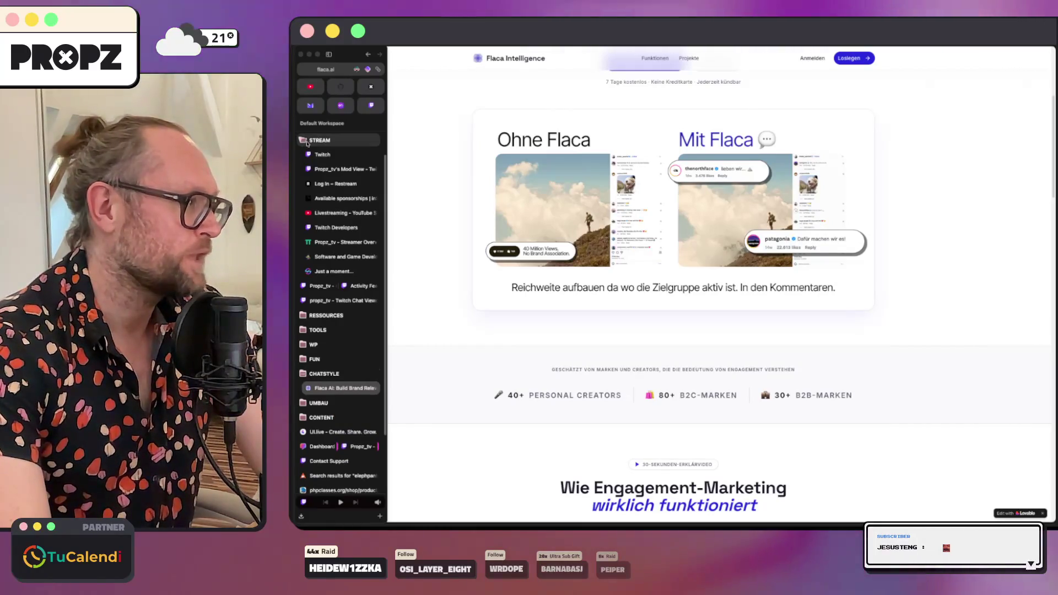
pyautogui.moveTo(308, 144); pyautogui.dragTo(309, 147)
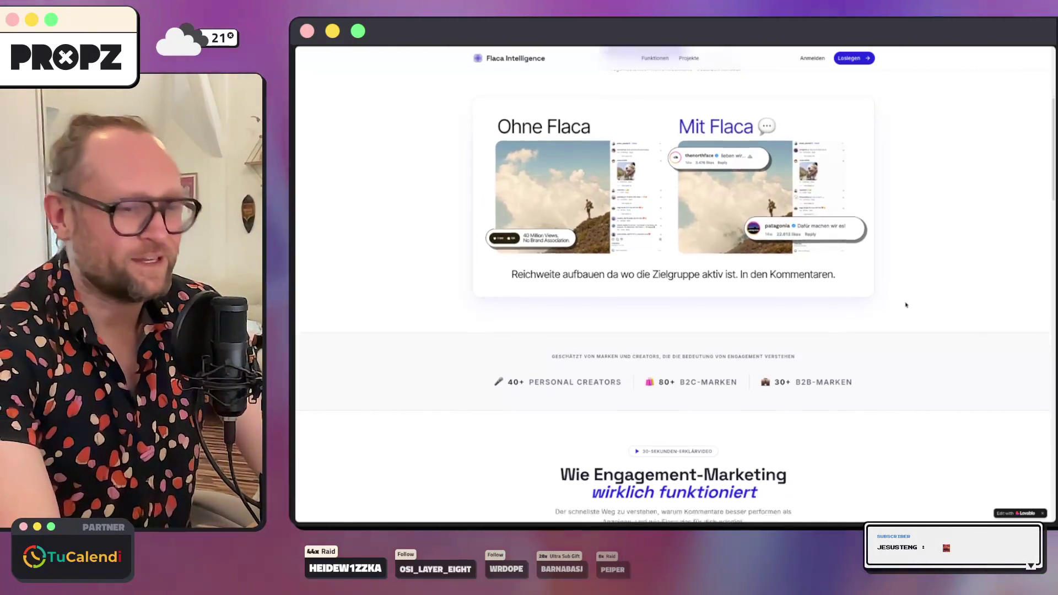
# Step: Switch to the ChatStyle site tab, then to the r/Twitch subreddit tab
pyautogui.scroll(-15, 906, 305)
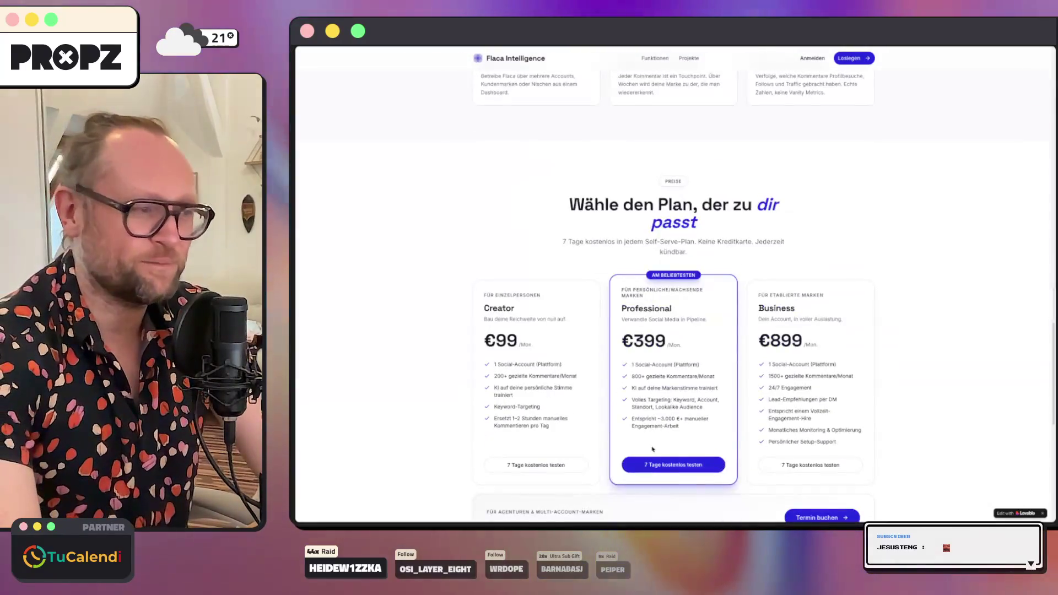
pyautogui.click(334, 453)
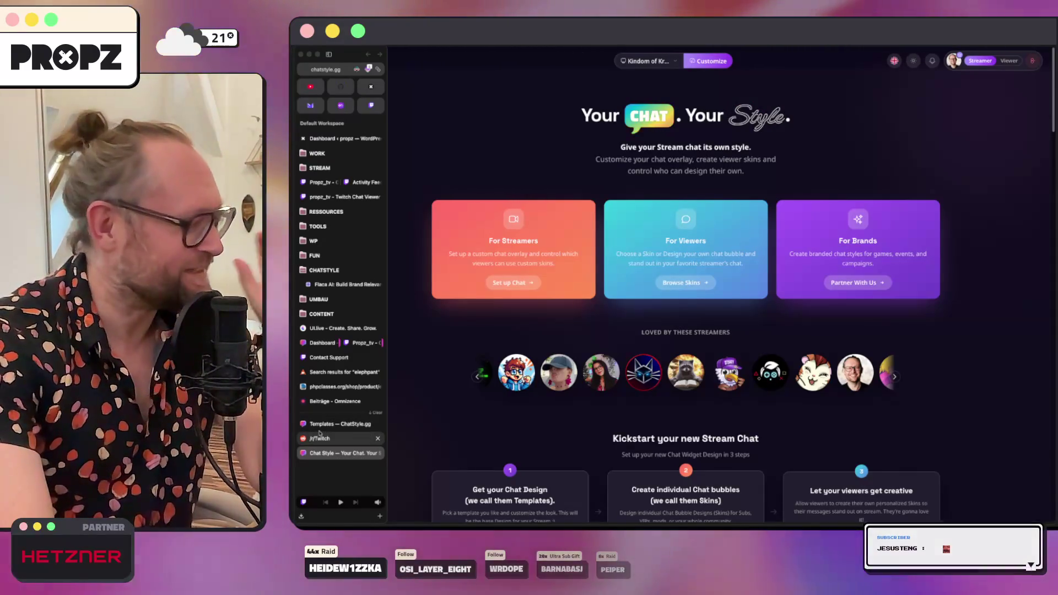
pyautogui.click(319, 437)
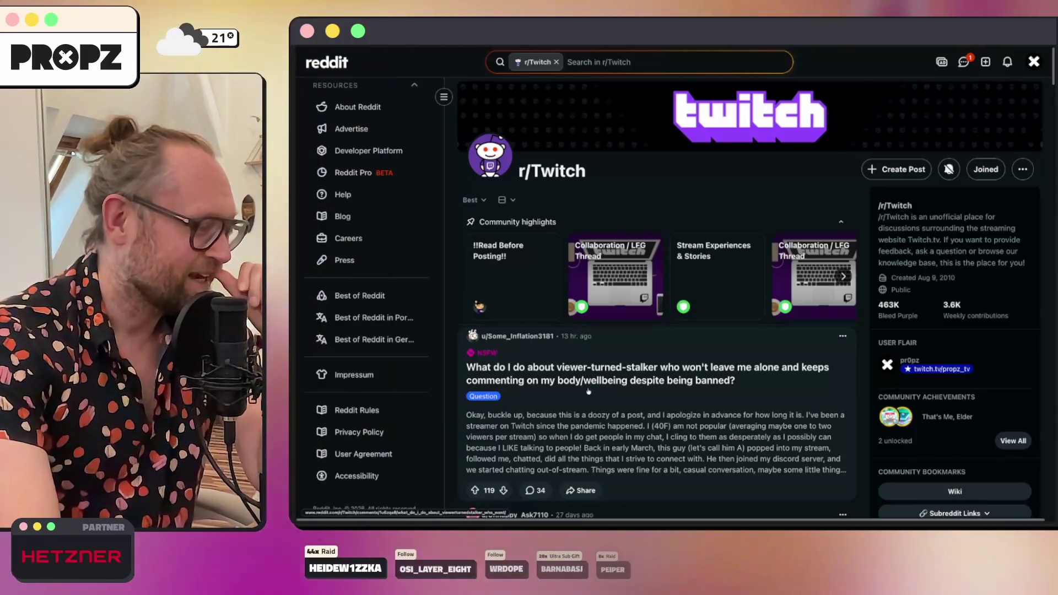
# Step: Scroll through the r/Twitch feed posts, then return to marketing.md in PhpStorm
pyautogui.scroll(-10, 570, 460)
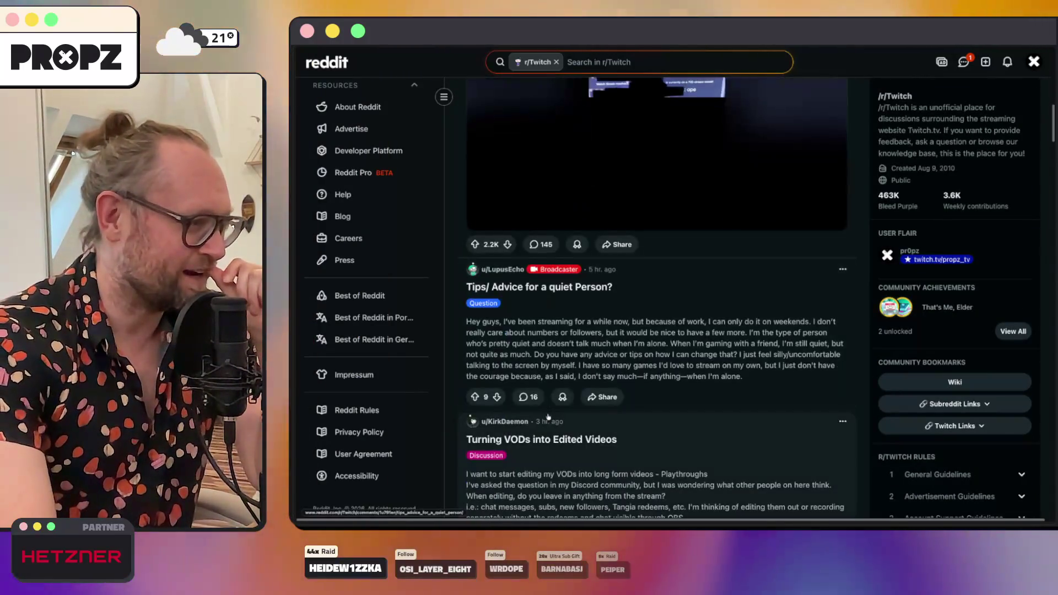
pyautogui.scroll(-5, 549, 417)
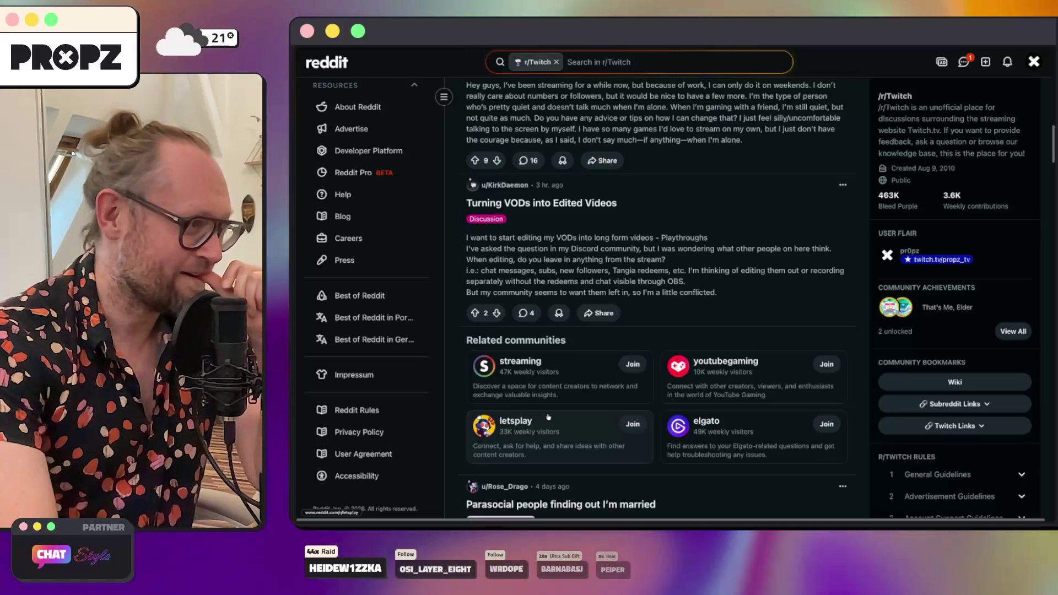
pyautogui.scroll(-5, 545, 414)
pyautogui.scroll(-6, 546, 415)
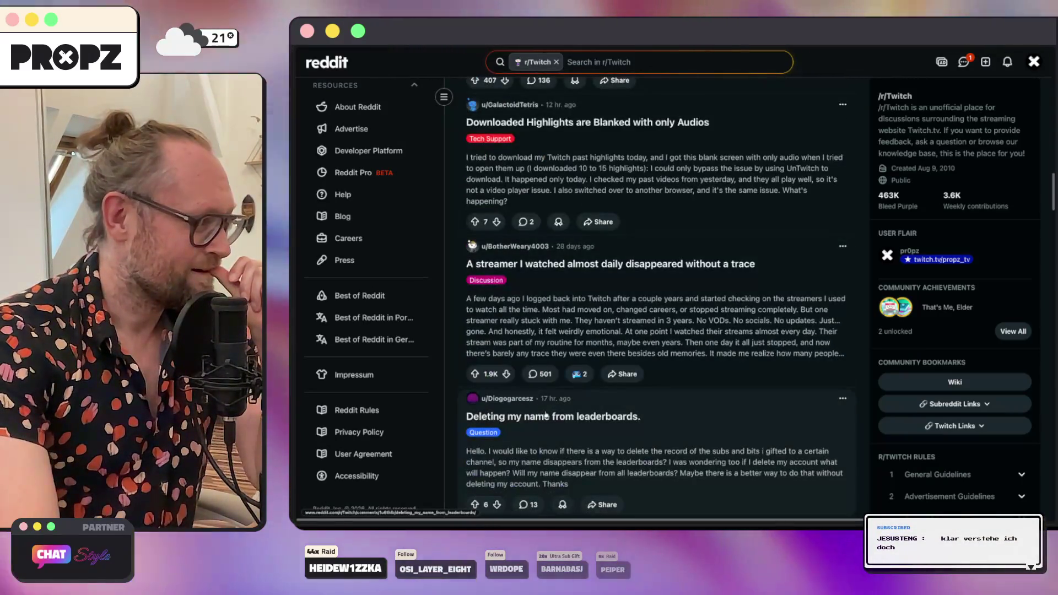
pyautogui.scroll(-5, 545, 414)
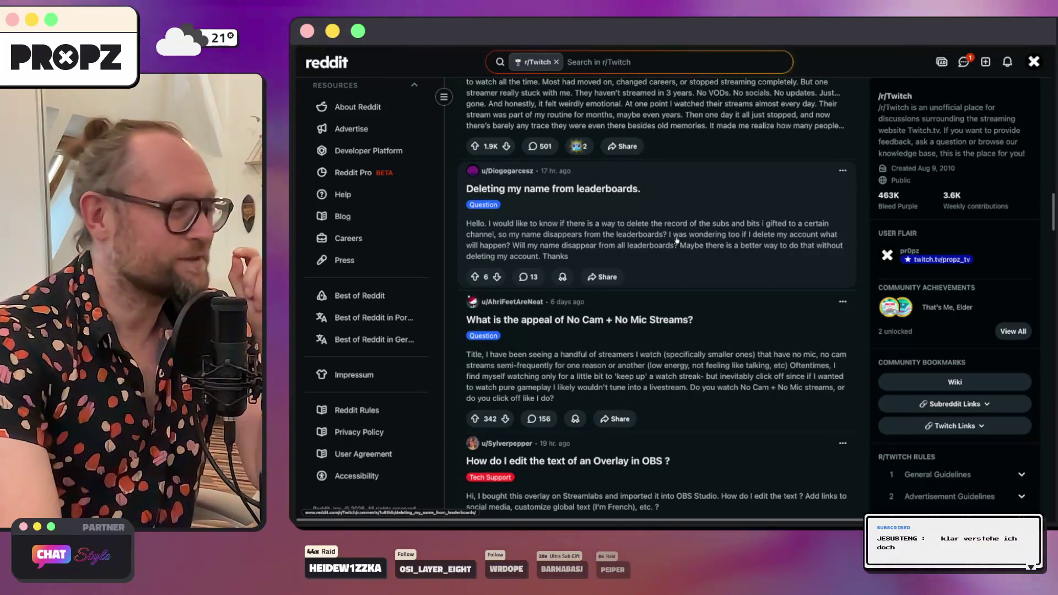
pyautogui.scroll(-2, 649, 233)
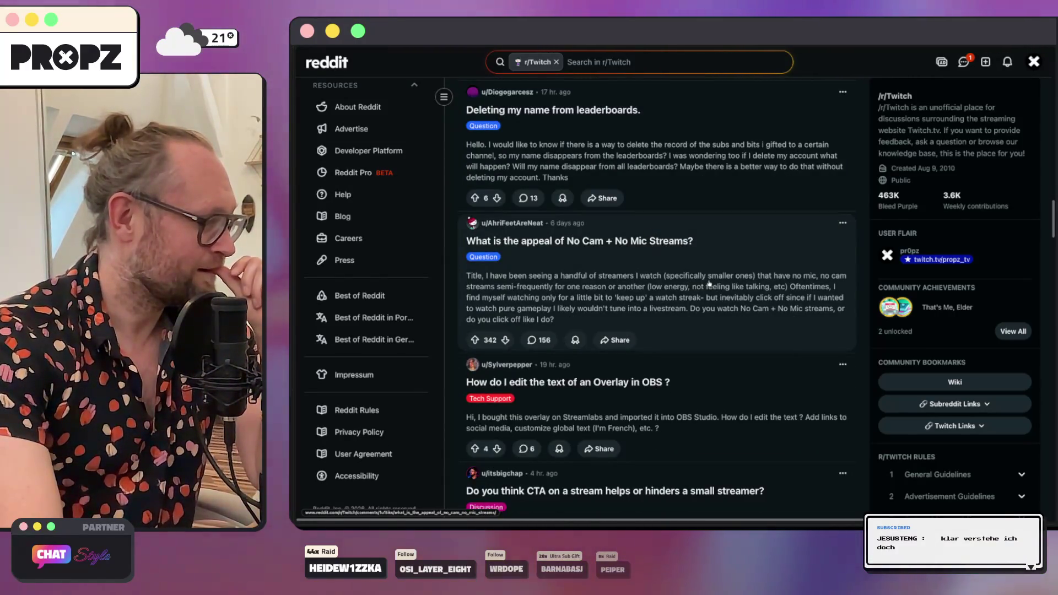
pyautogui.scroll(-2, 709, 284)
pyautogui.scroll(-5, 707, 283)
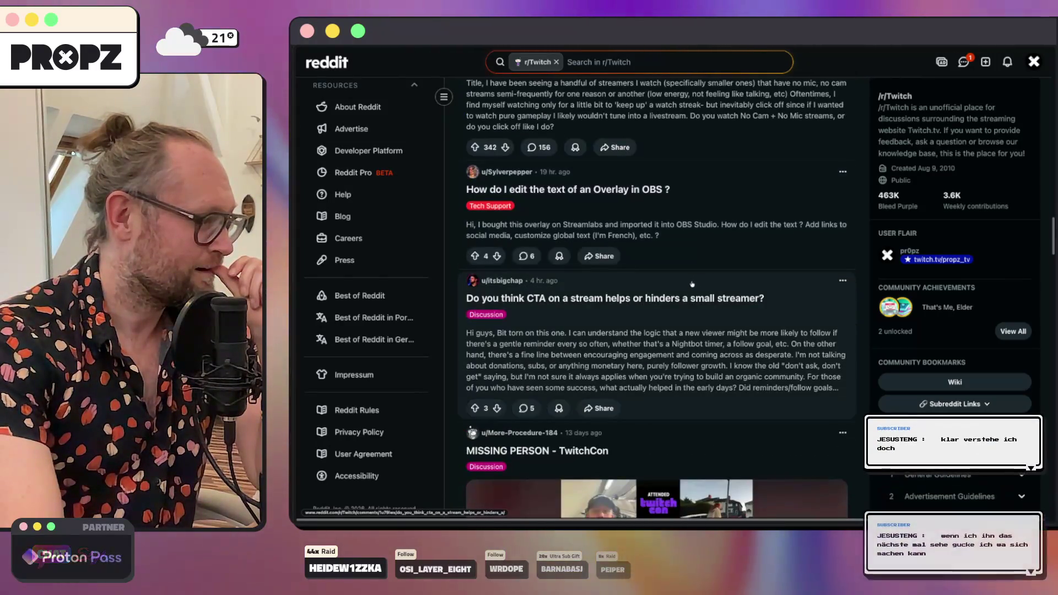
pyautogui.scroll(-10, 609, 296)
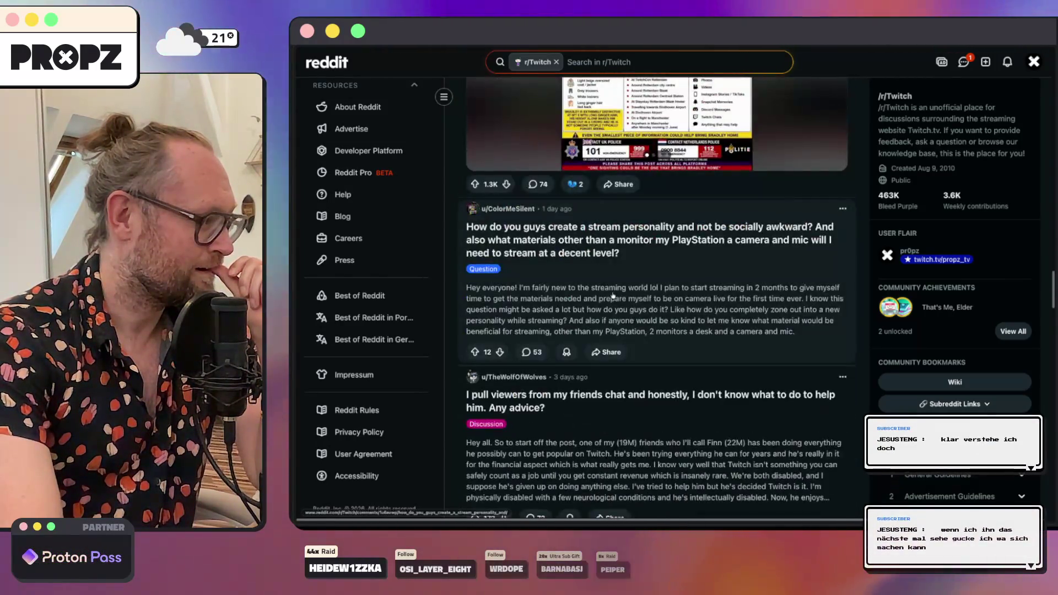
pyautogui.scroll(-5, 613, 295)
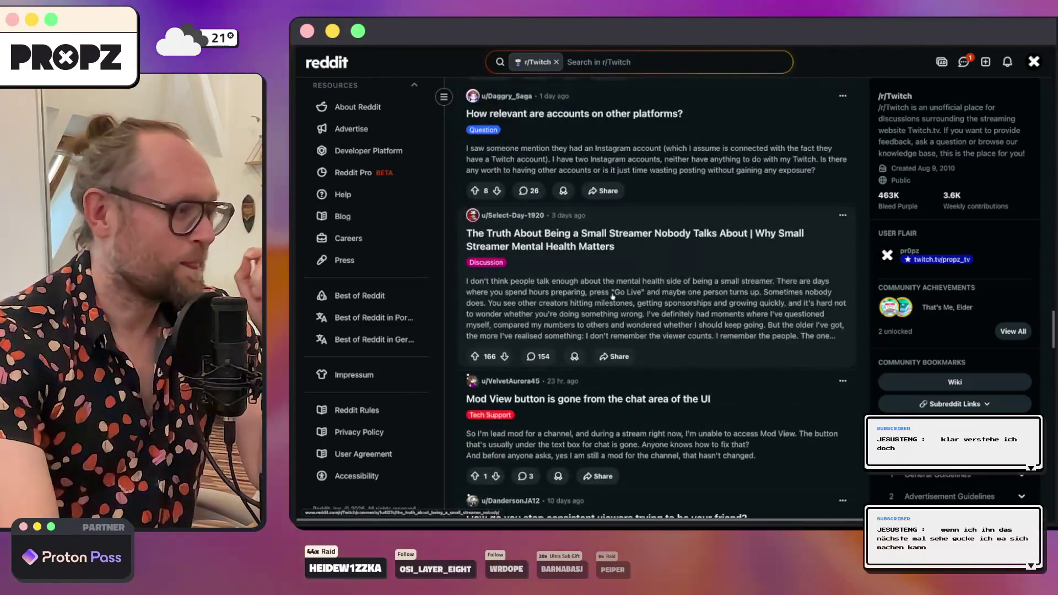
pyautogui.scroll(-10, 613, 296)
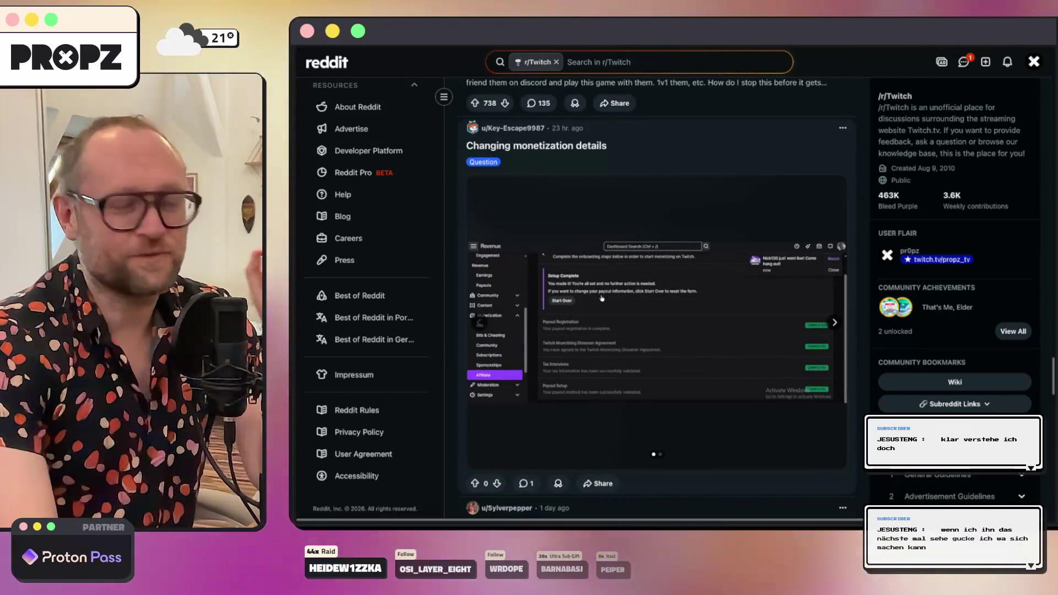
pyautogui.scroll(-2, 528, 293)
pyautogui.scroll(-5, 528, 294)
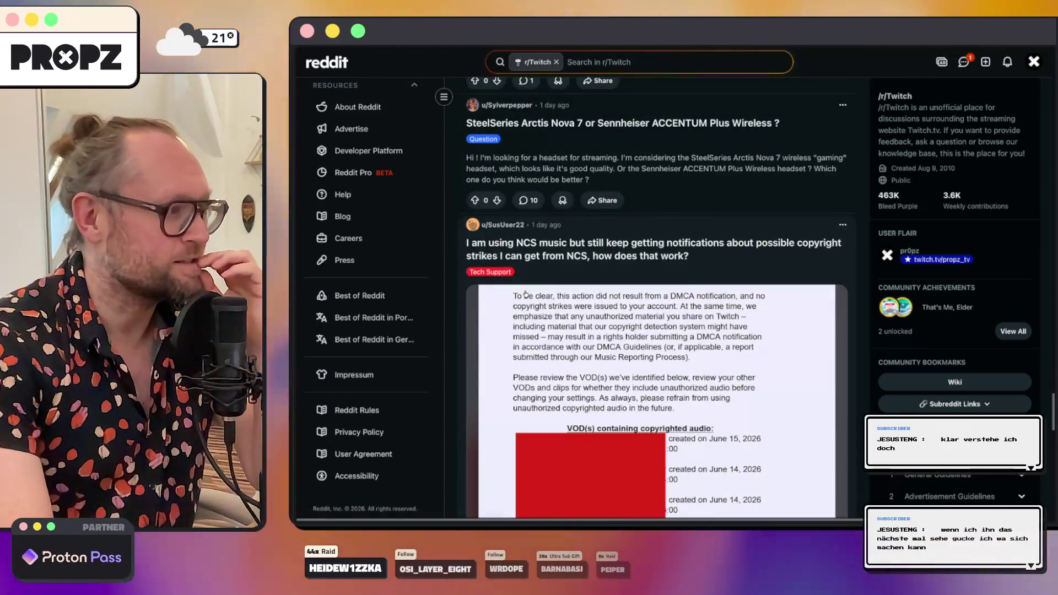
pyautogui.scroll(-7, 527, 294)
pyautogui.scroll(-7, 526, 295)
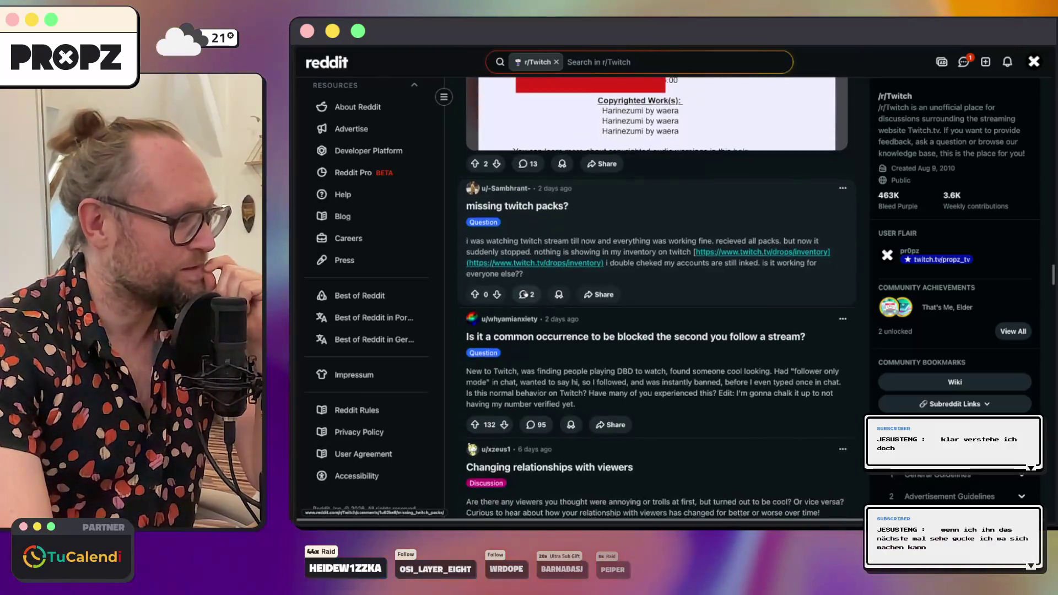
pyautogui.moveTo(526, 294)
pyautogui.scroll(-4, 526, 294)
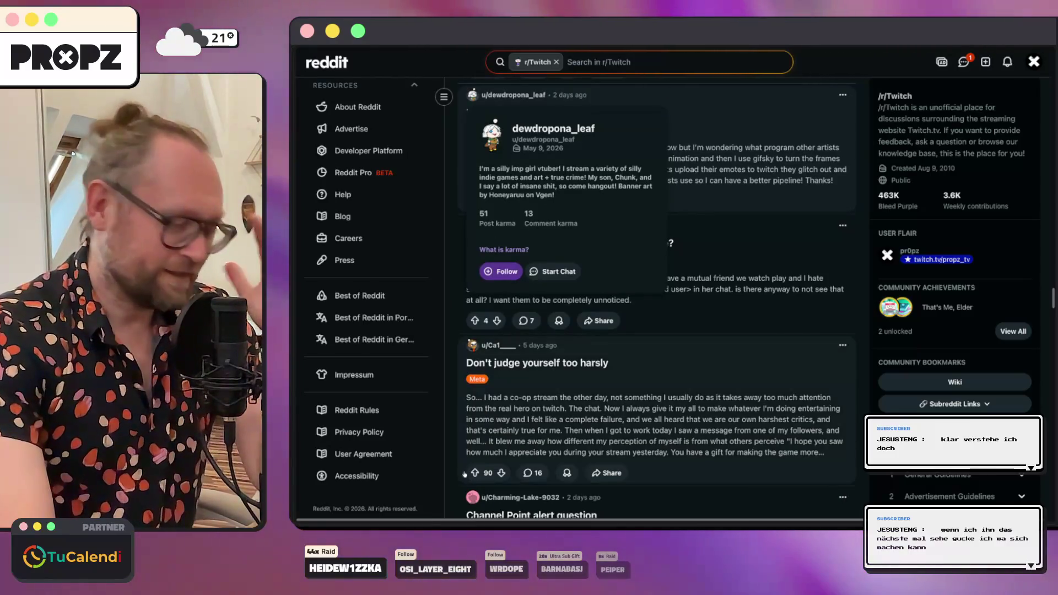
pyautogui.scroll(4, 526, 294)
pyautogui.click(441, 491)
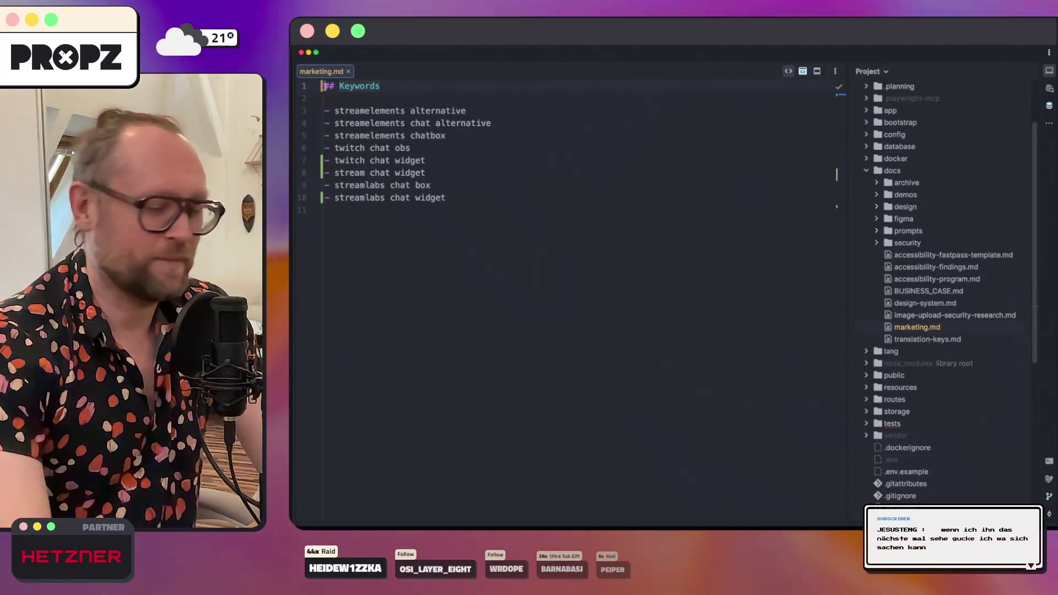
# Step: Add the '# Marketing' title plus Social Media and Instagram headings at the top of marketing.md
pyautogui.click(326, 86)
pyautogui.write('# ')
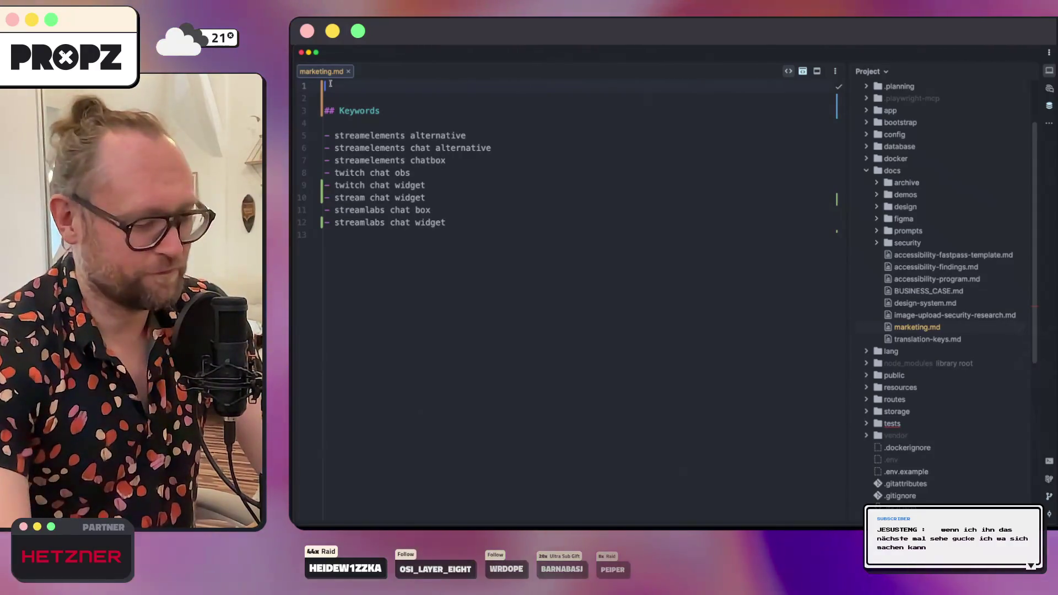
pyautogui.write('Marketing')
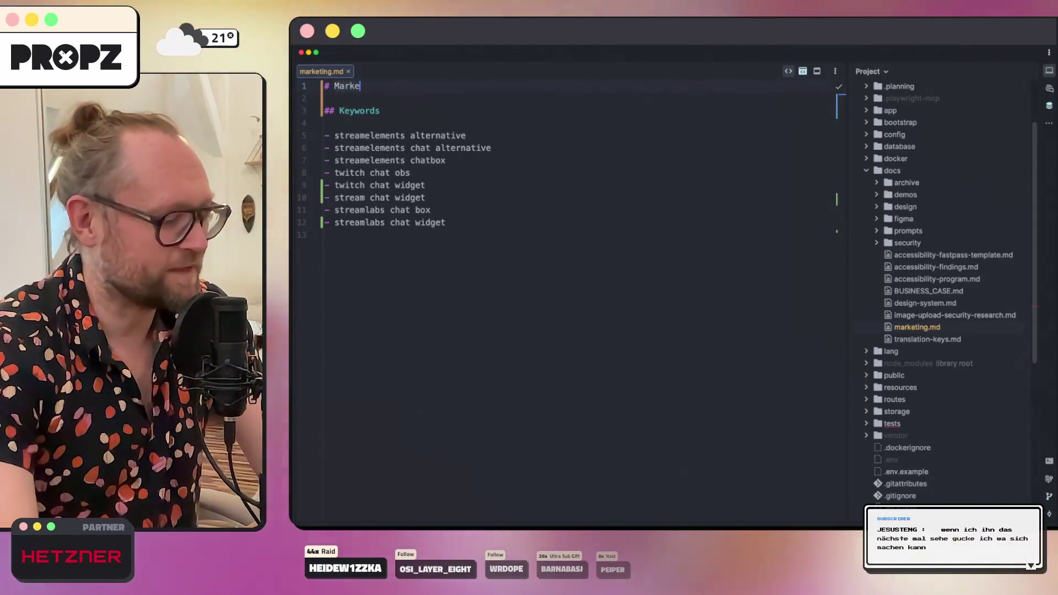
pyautogui.press('Return')
pyautogui.press('Return')
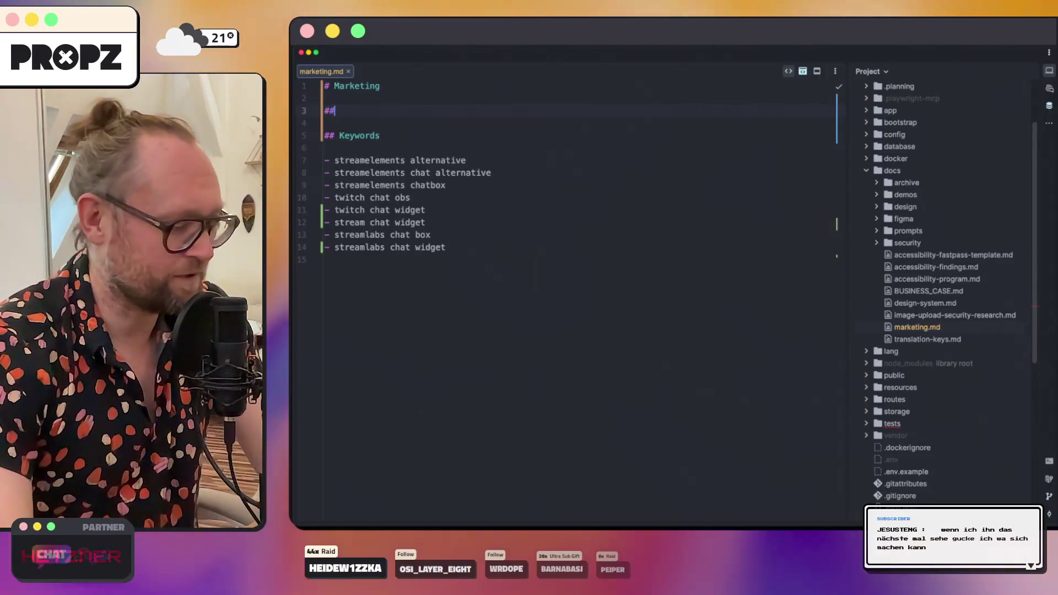
pyautogui.write('# Social Media')
pyautogui.press('Return')
pyautogui.press('Return')
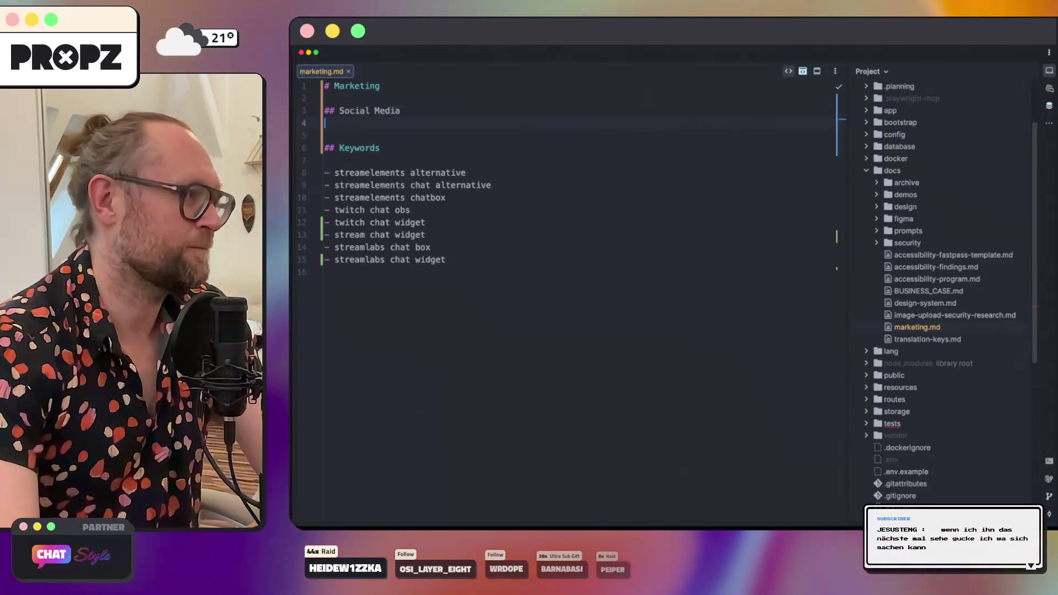
pyautogui.write('### Instagram')
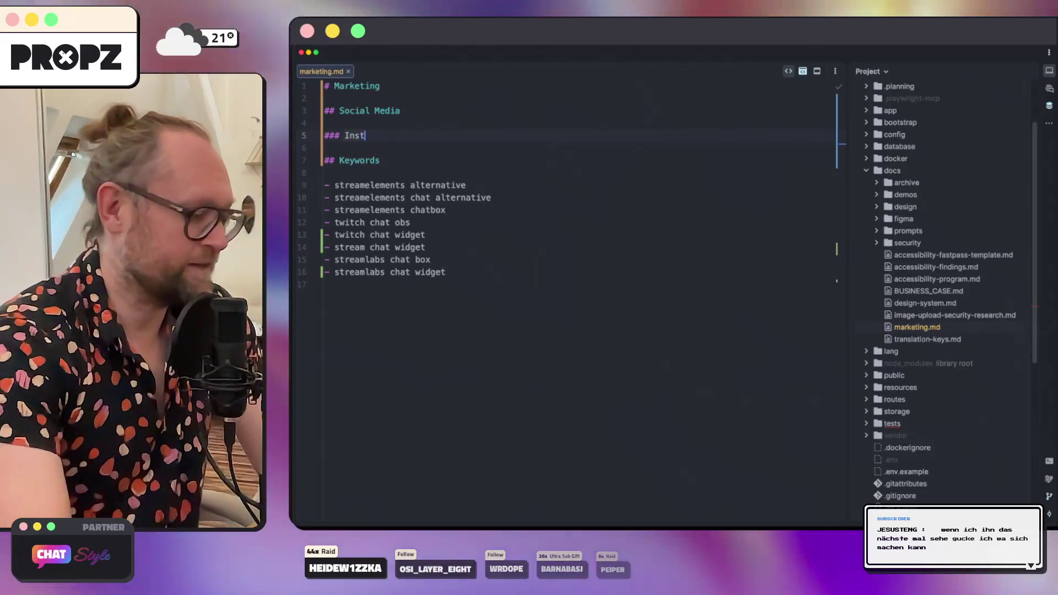
pyautogui.press('Return')
# Step: Insert the '## SEO' heading and cut the keyword bullets out of the Keywords section
pyautogui.write('### Redit')
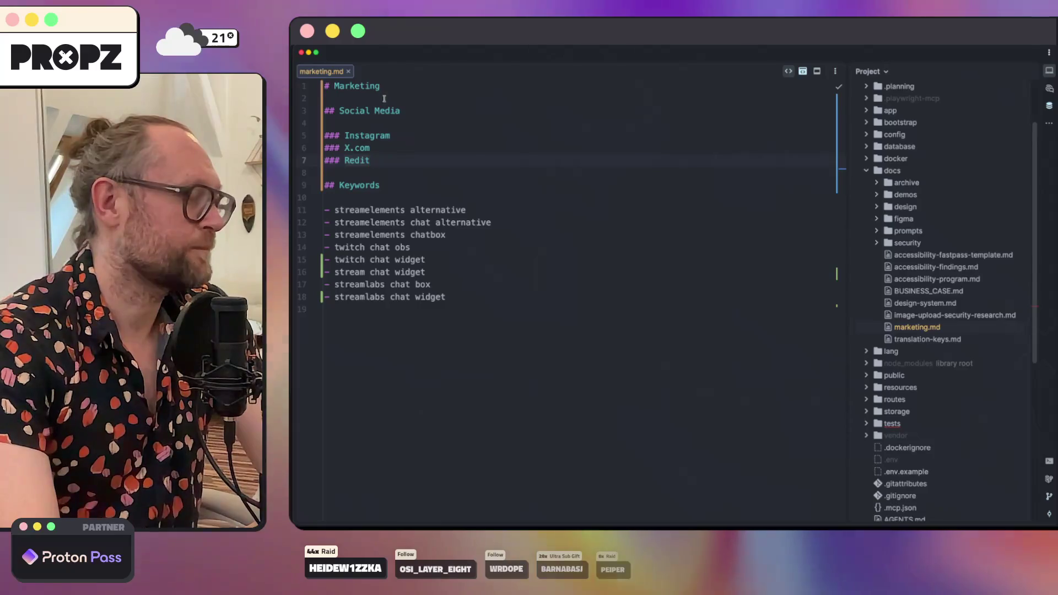
pyautogui.press('Return')
pyautogui.write('## SEO')
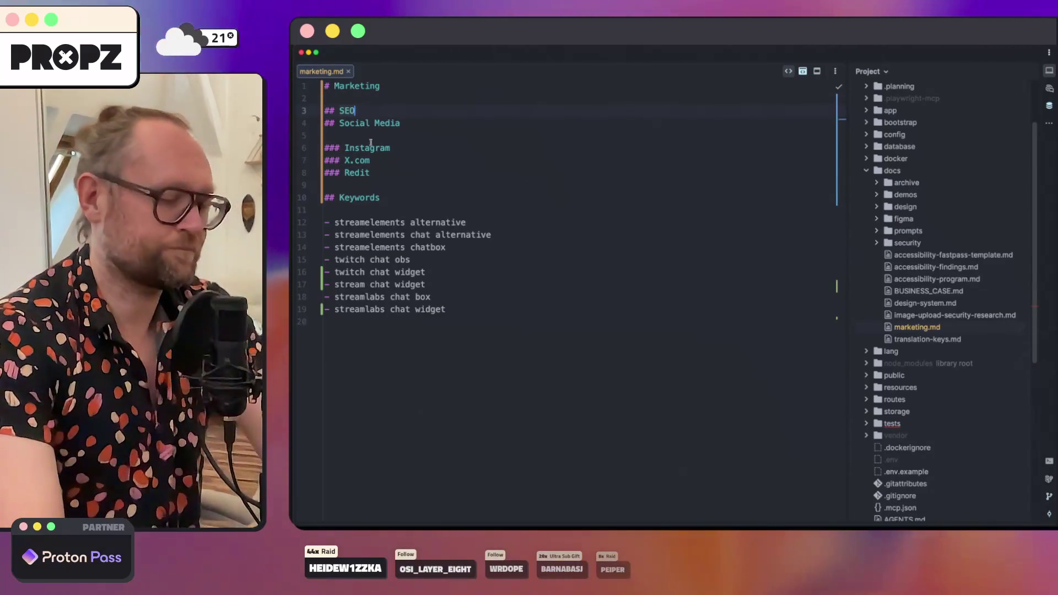
pyautogui.press('Return')
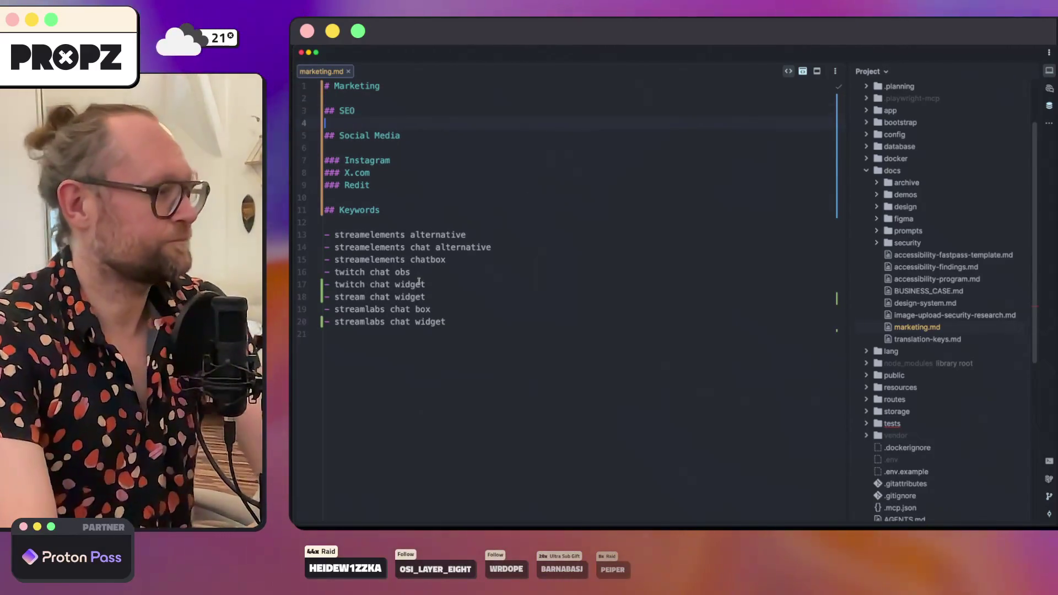
pyautogui.hotkey('shift', 'Up')
pyautogui.hotkey('ctrl', 'c')
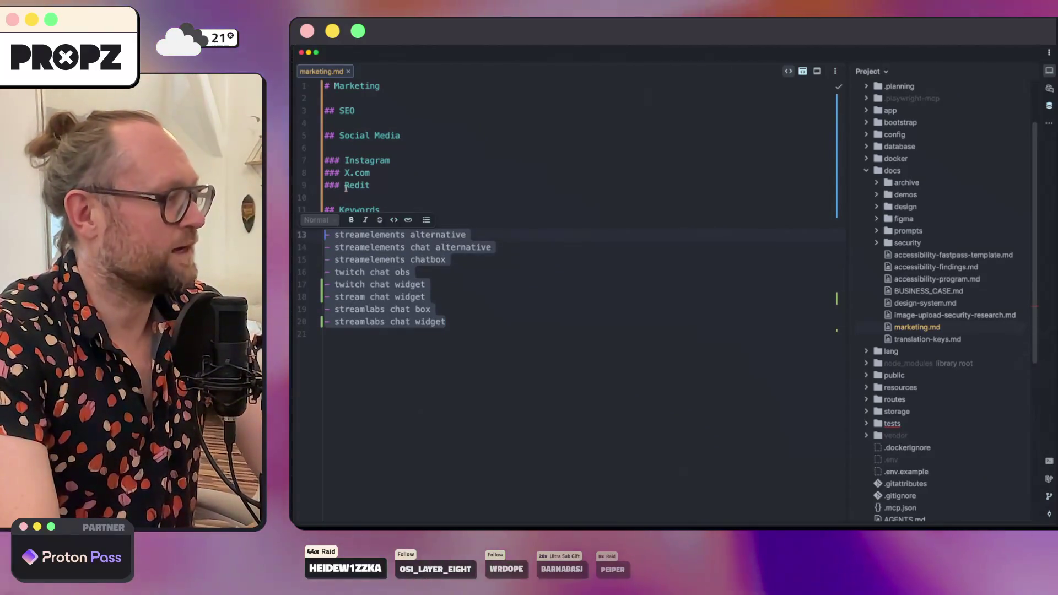
pyautogui.press('BackSpace')
pyautogui.click(358, 114)
# Step: Paste the keyword bullets under SEO, then revert a trial rename of the heading to Content
pyautogui.click(359, 124)
pyautogui.hotkey('ctrl', 'v')
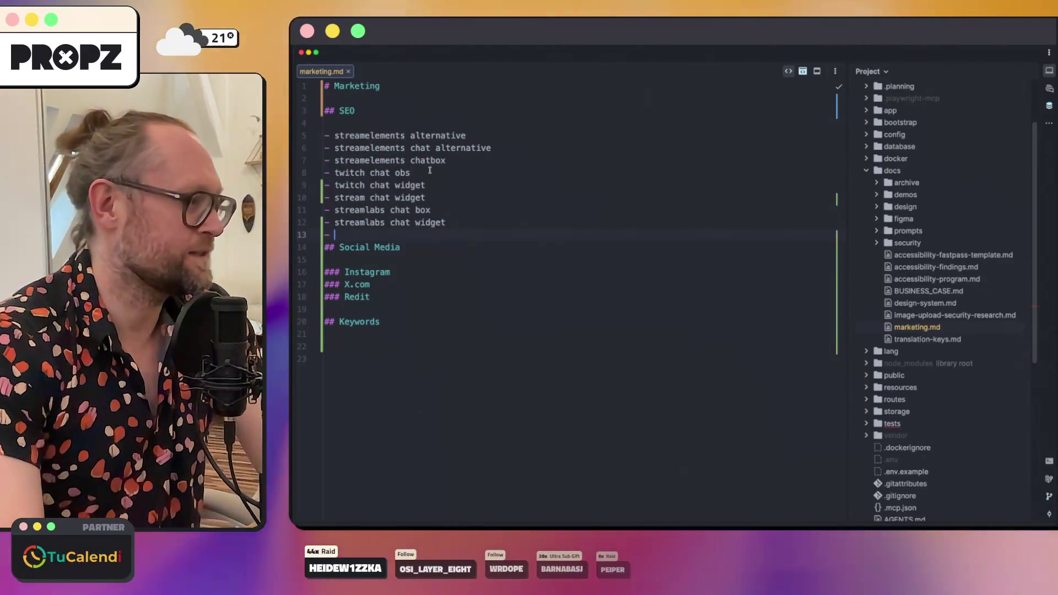
pyautogui.press('BackSpace')
pyautogui.press('BackSpace')
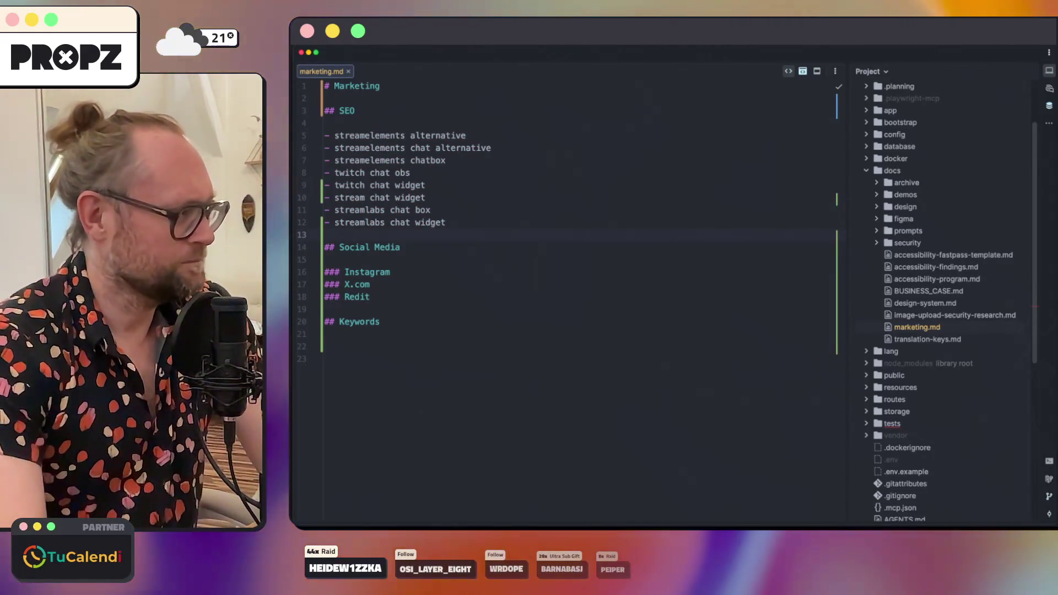
pyautogui.doubleClick(349, 110)
pyautogui.write('COntent')
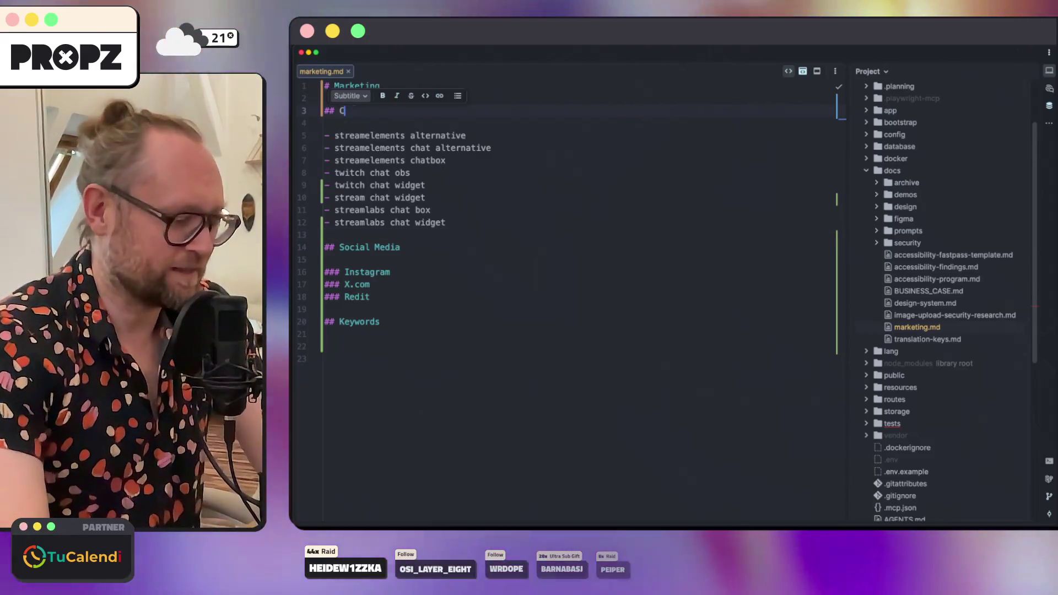
pyautogui.hotkey('ctrl', 'z')
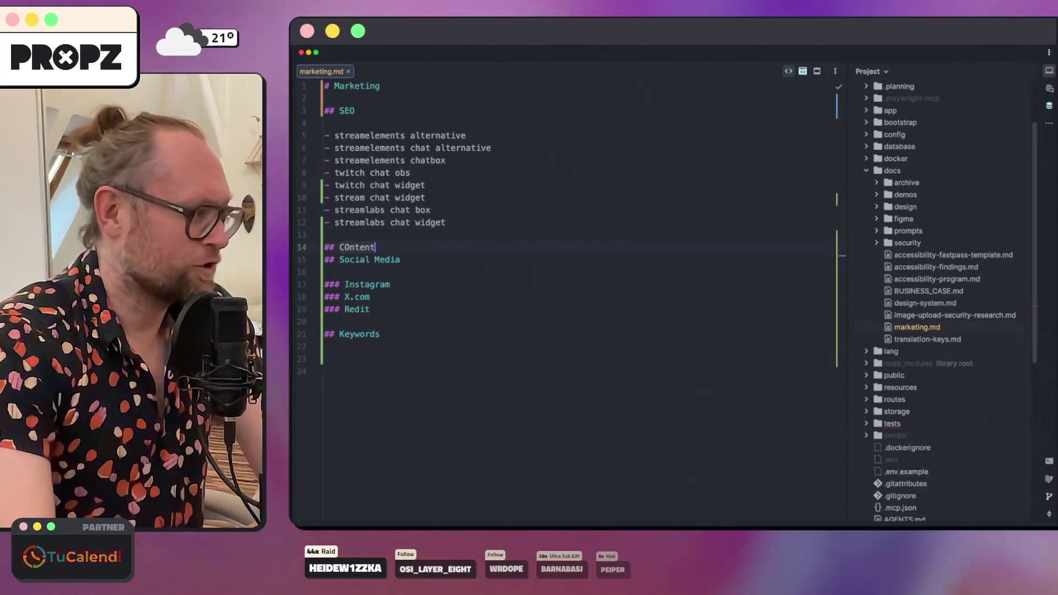
pyautogui.press('BackSpace')
pyautogui.press('BackSpace')
pyautogui.press('BackSpace')
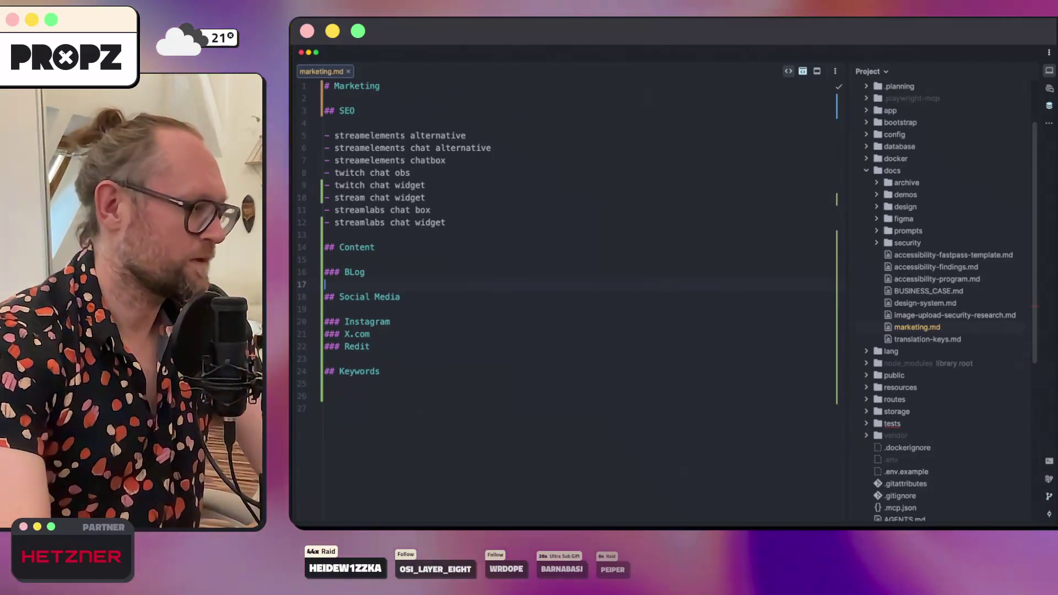
# Step: Add the blog item 'Tutorials for Streamers' and start the next list item
pyautogui.press('Up')
pyautogui.press('Up')
pyautogui.press('super+BackSpace')
pyautogui.press('super+BackSpace')
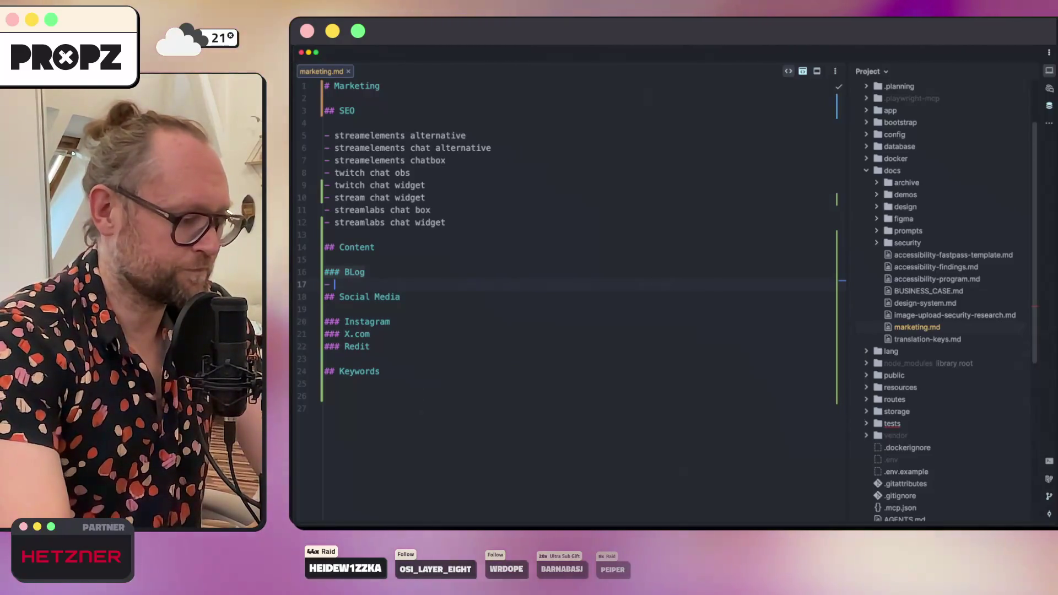
pyautogui.write('Tutorials for STreamer')
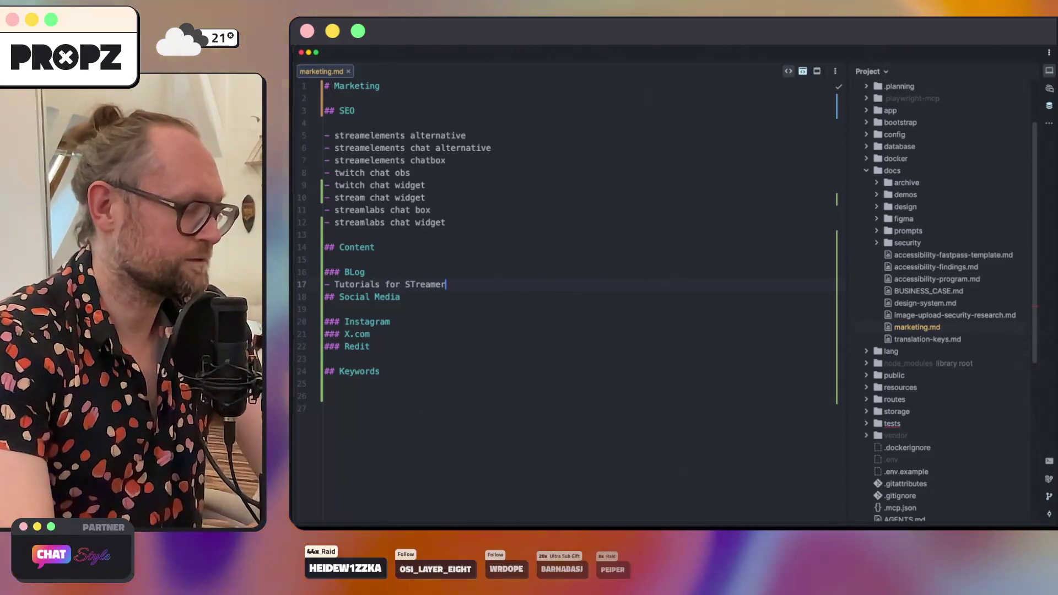
pyautogui.press('BackSpace')
pyautogui.press('BackSpace')
pyautogui.press('BackSpace')
pyautogui.write('tre')
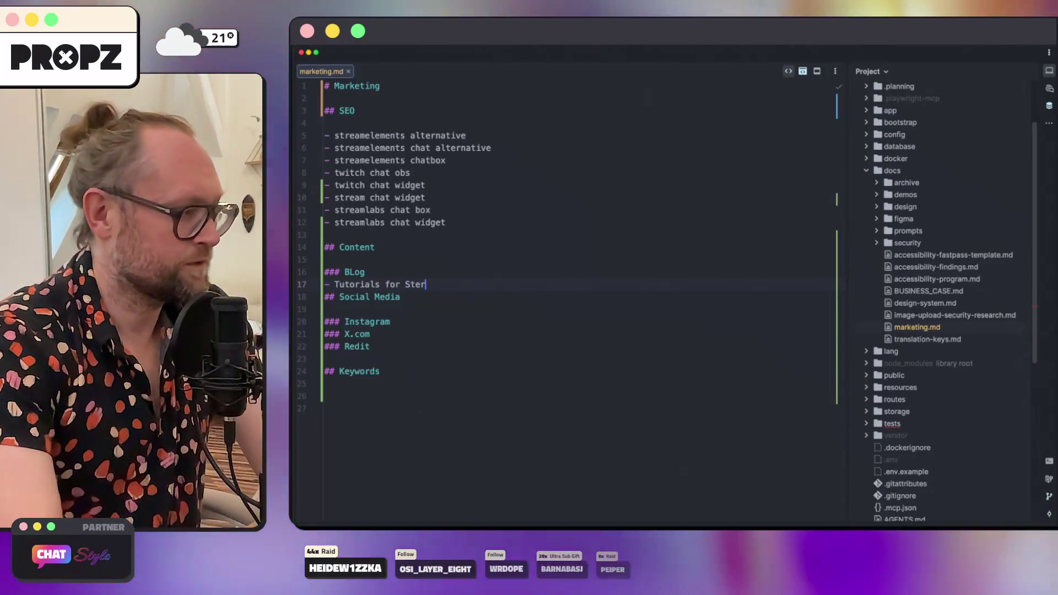
pyautogui.write('am')
pyautogui.press('BackSpace')
pyautogui.press('BackSpace')
pyautogui.press('BackSpace')
pyautogui.write('reamers')
pyautogui.write('- Tutorials for CchatSTyle')
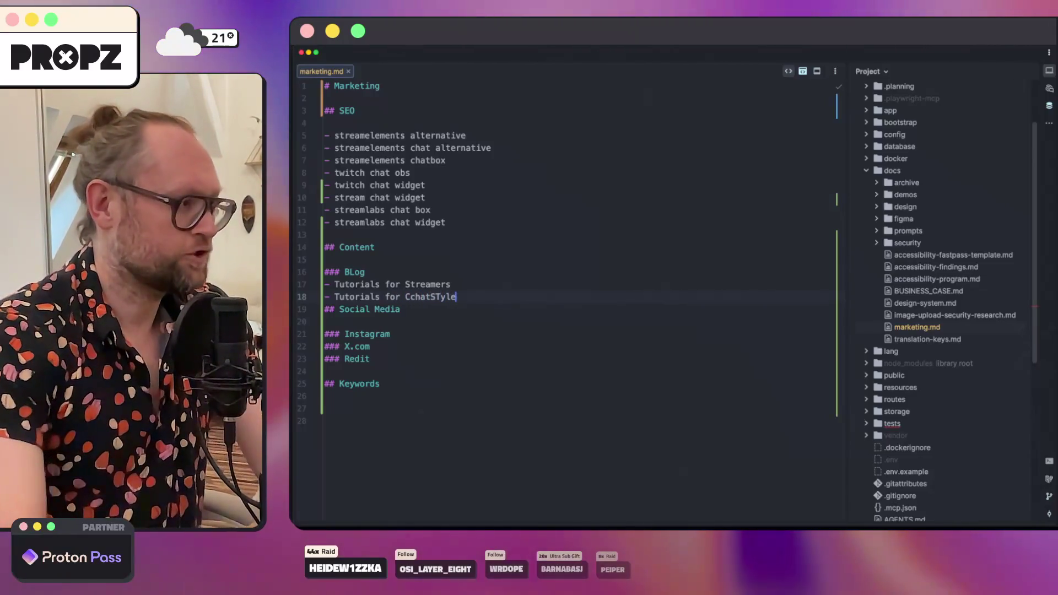
pyautogui.press('Return')
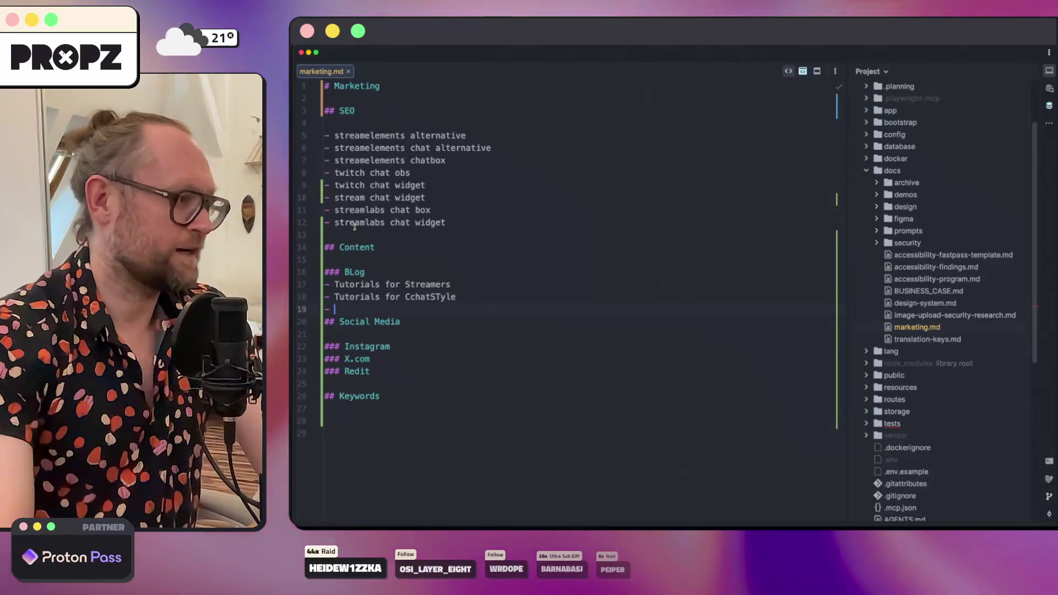
# Step: Correct the typos so the second blog item reads 'Tutorials for ChatStyle'
pyautogui.click(411, 301)
pyautogui.press('Delete')
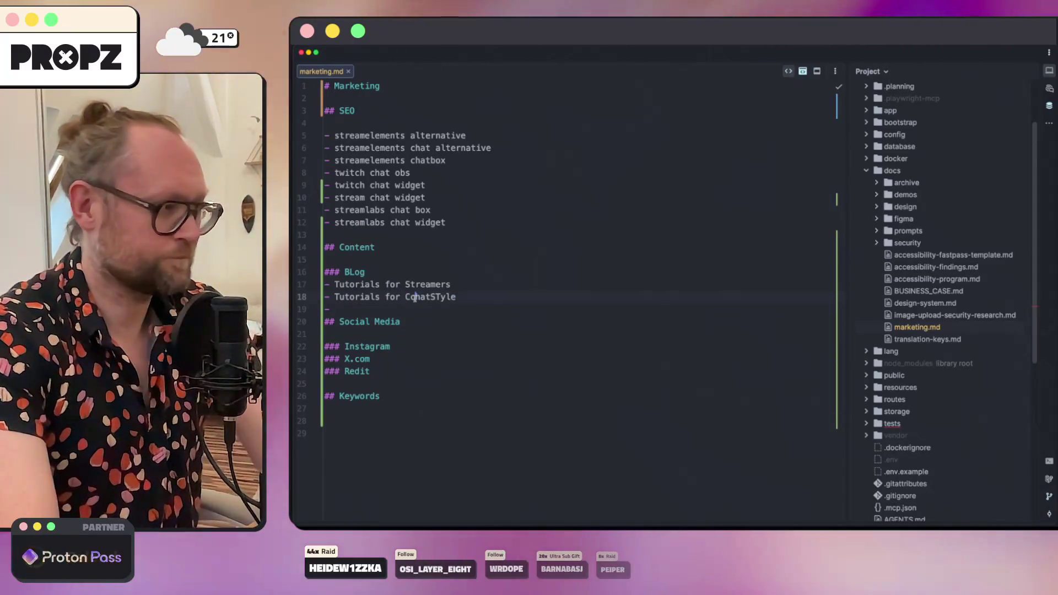
pyautogui.click(435, 296)
pyautogui.press('BackSpace')
pyautogui.write('t')
pyautogui.click(428, 297)
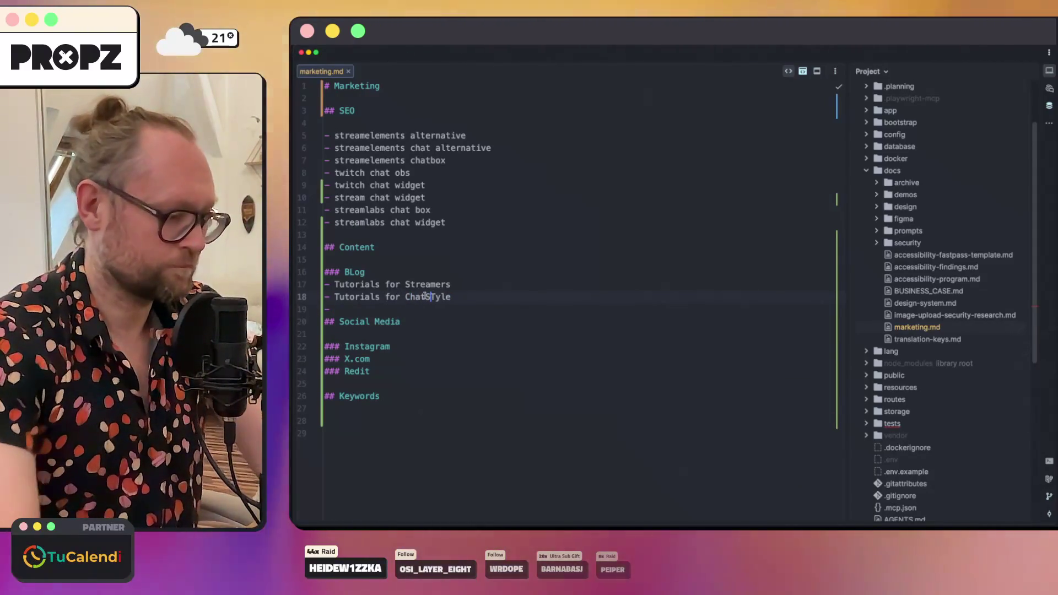
pyautogui.press('BackSpace')
pyautogui.write('t')
# Step: Start a Redit item reading '- Poste new Templates on'
pyautogui.click(397, 371)
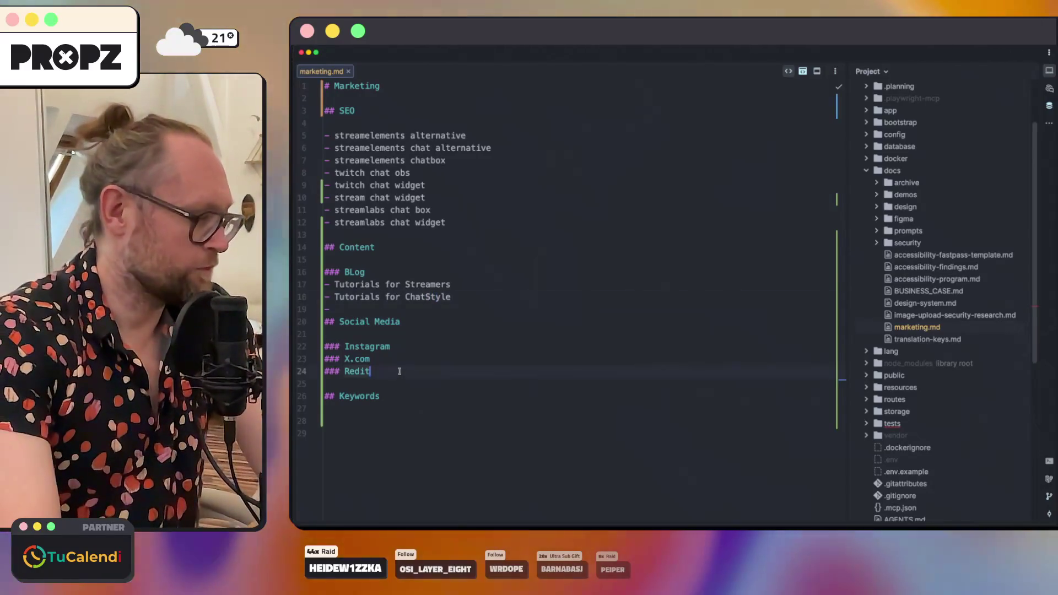
pyautogui.press('Return')
pyautogui.write('- Poste new Te')
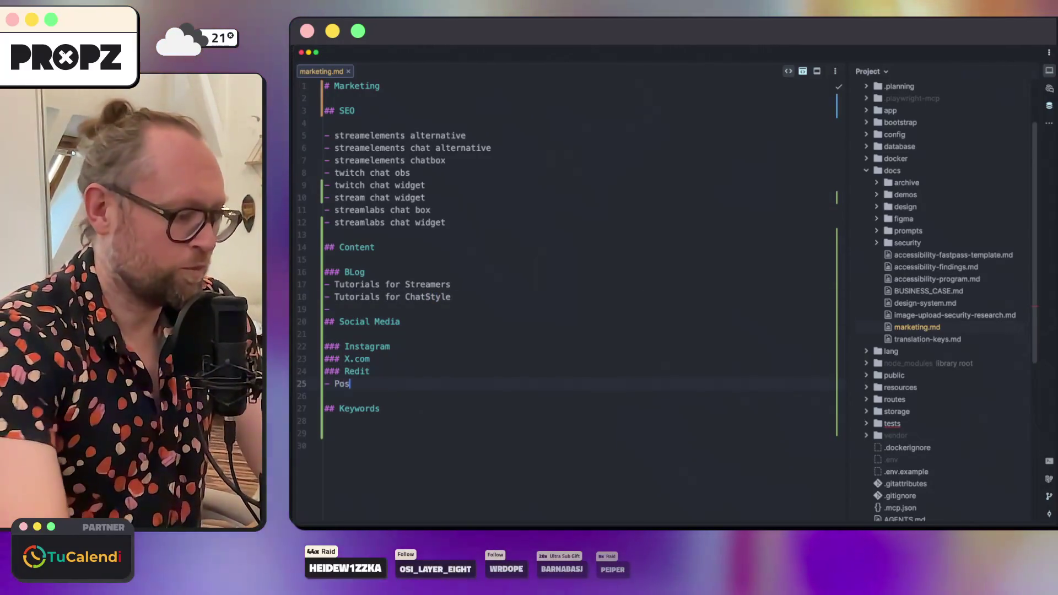
pyautogui.write('mplates on Subreddit')
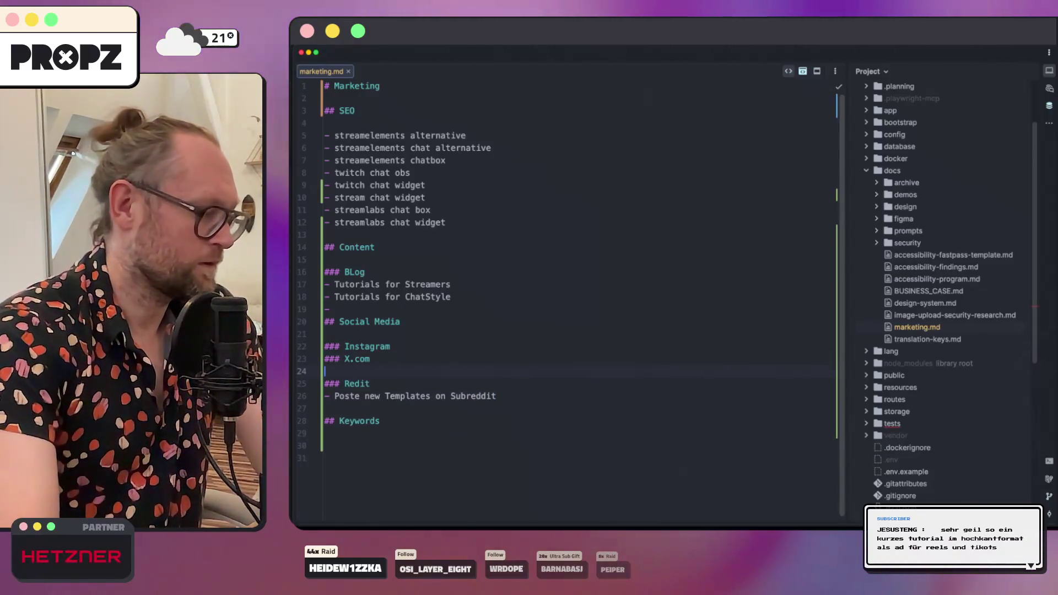
# Step: Write the Instagram item 'Create a Video for each Template'
pyautogui.press('Return')
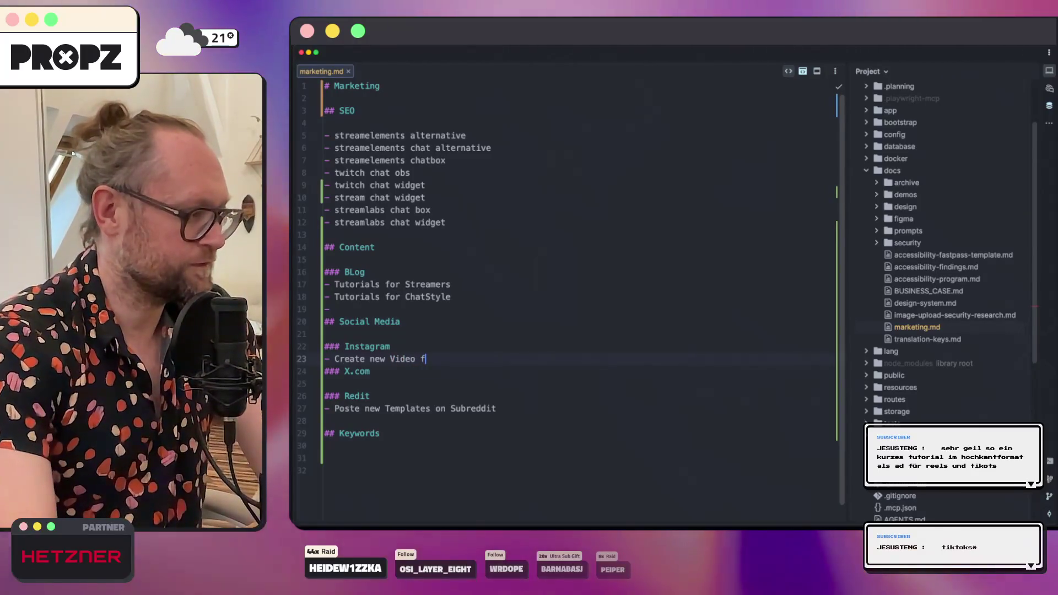
pyautogui.press('BackSpace')
pyautogui.press('BackSpace')
pyautogui.press('BackSpace')
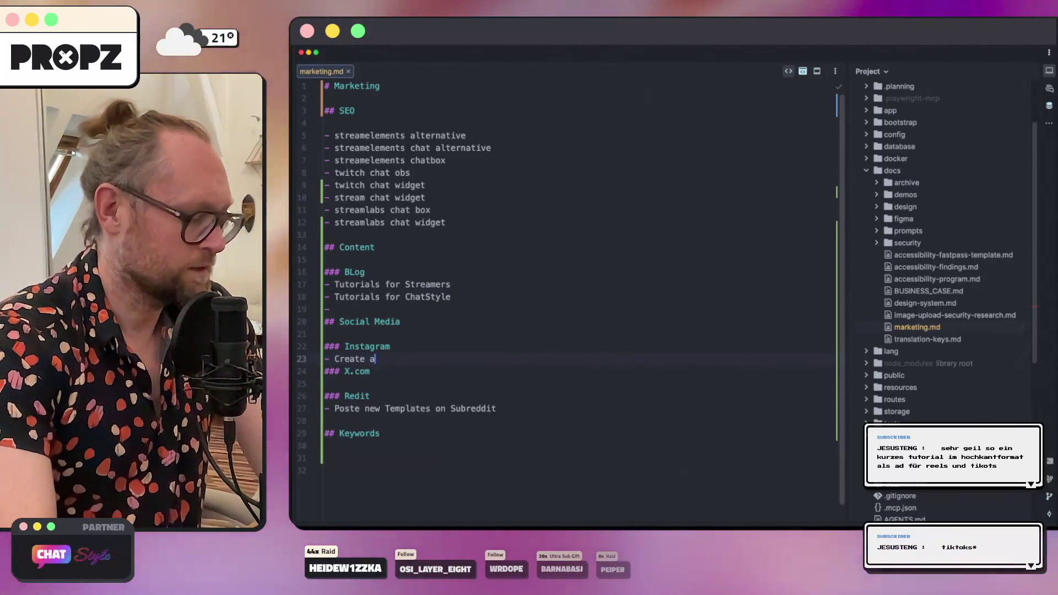
pyautogui.press('BackSpace')
pyautogui.write('a nVid')
pyautogui.press('BackSpace')
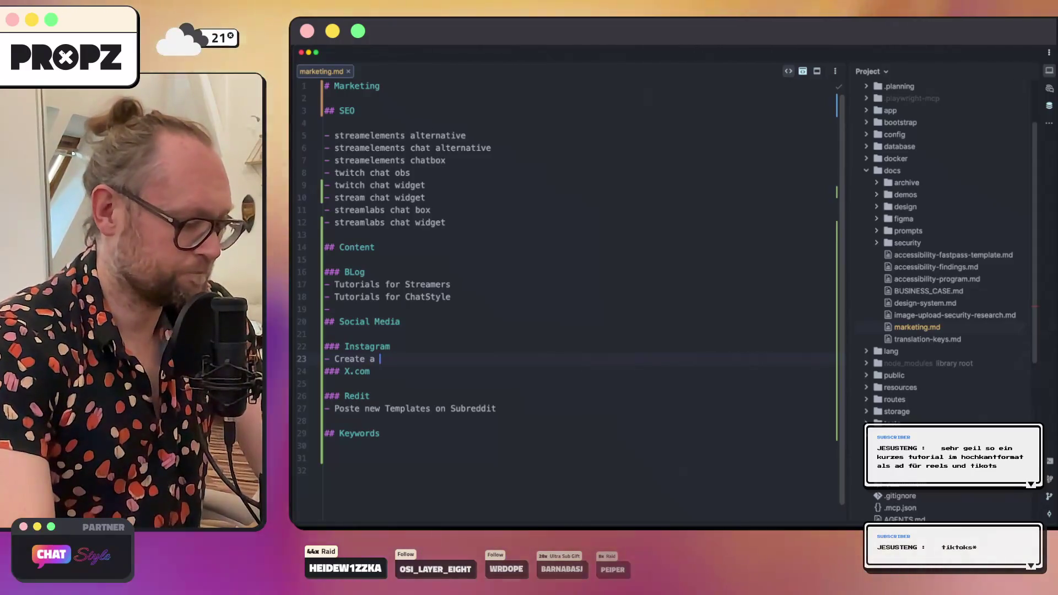
pyautogui.write('deo for eacht T')
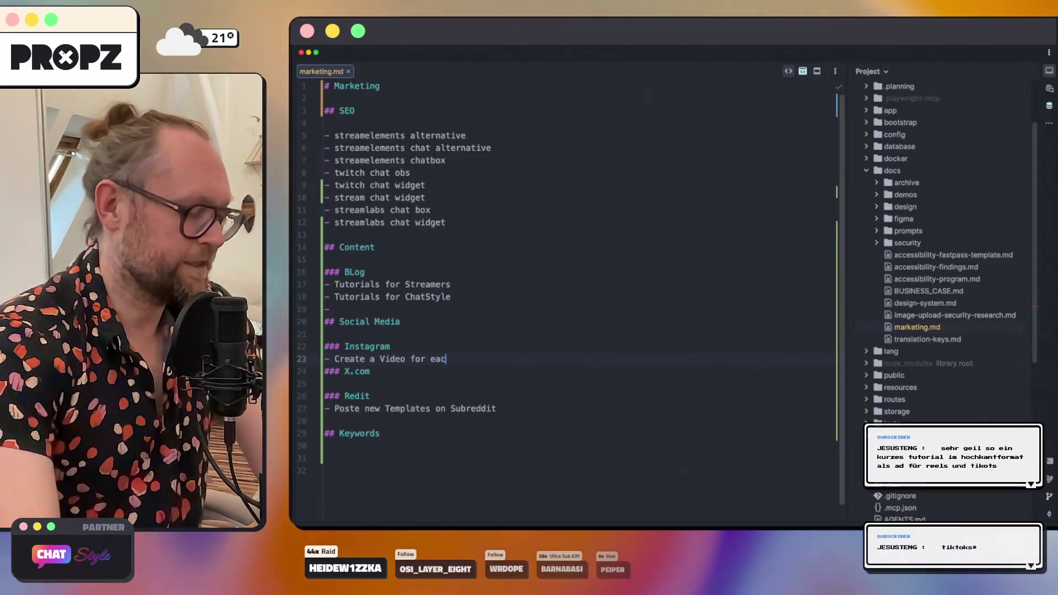
pyautogui.press('BackSpace')
pyautogui.press('BackSpace')
pyautogui.press('BackSpace')
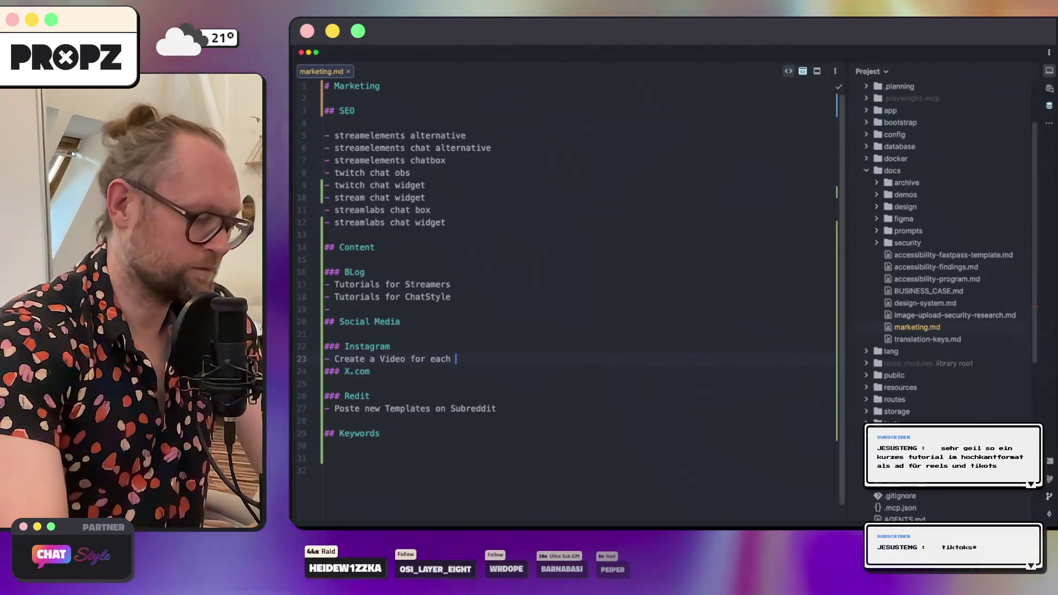
pyautogui.write('Template')
pyautogui.press('Return')
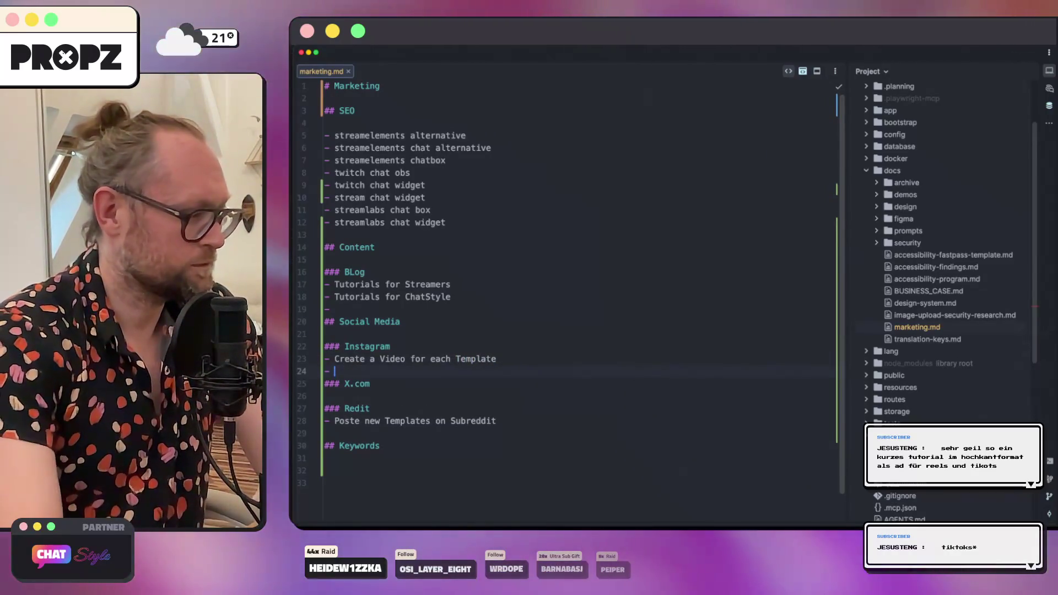
# Step: Finish the Subreddit item and add 'Repost from Instagram' under X.com
pyautogui.click(511, 422)
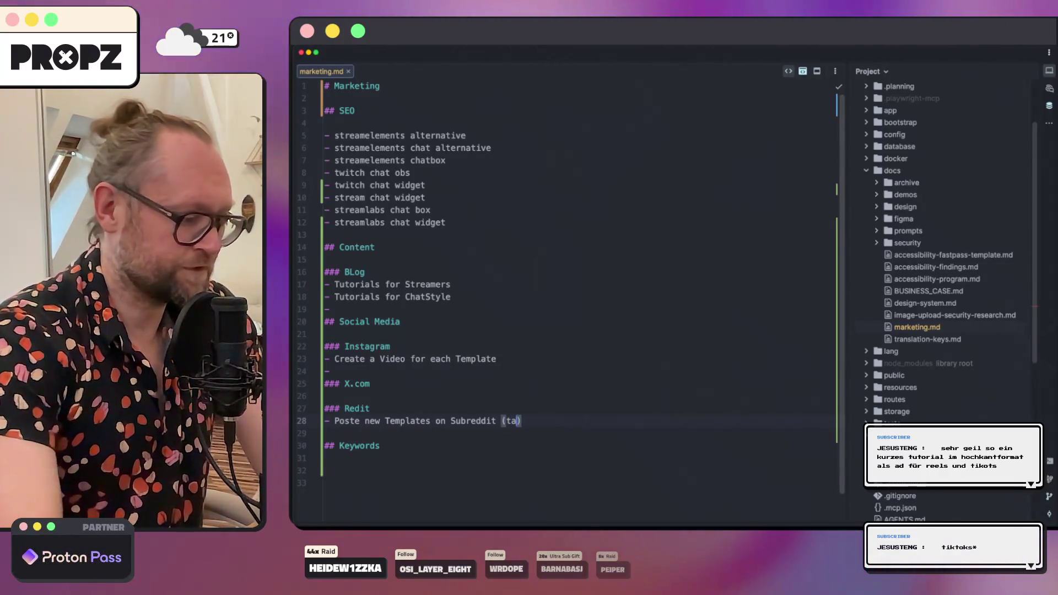
pyautogui.write('instagram')
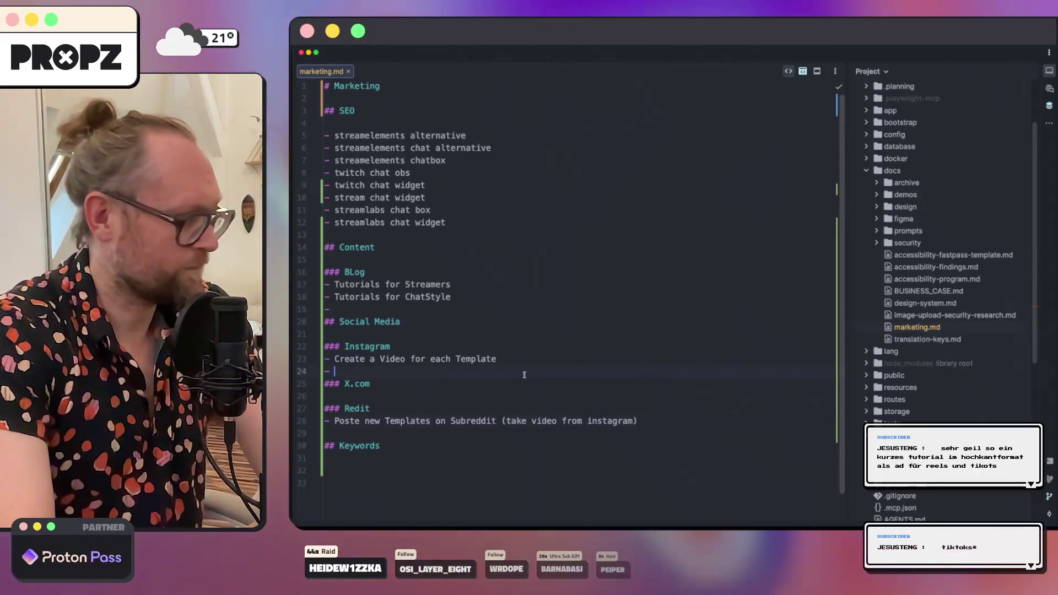
pyautogui.press('BackSpace')
pyautogui.press('BackSpace')
pyautogui.click(457, 397)
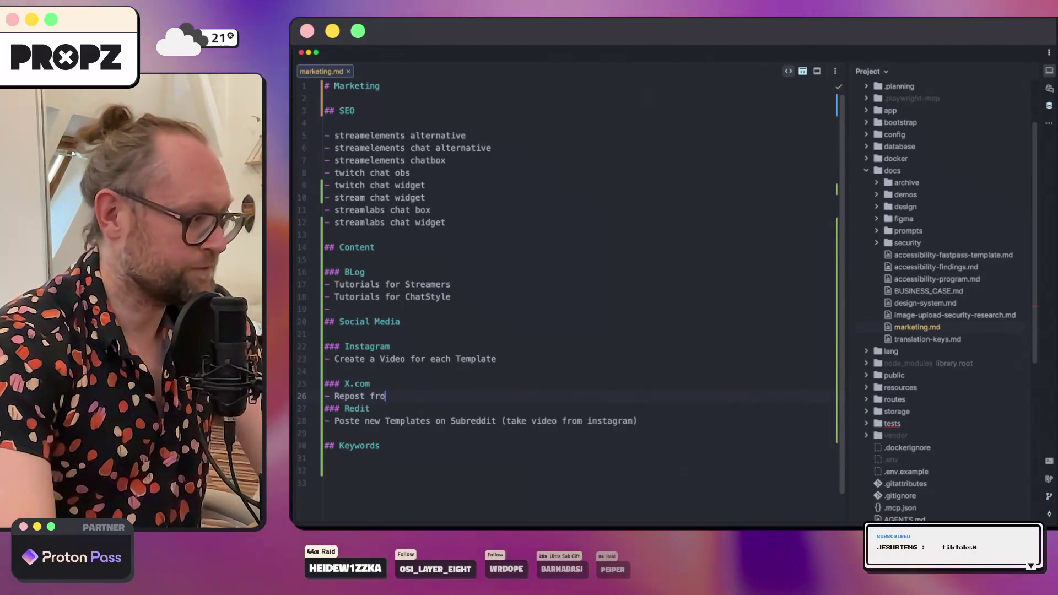
pyautogui.write('m INstagram')
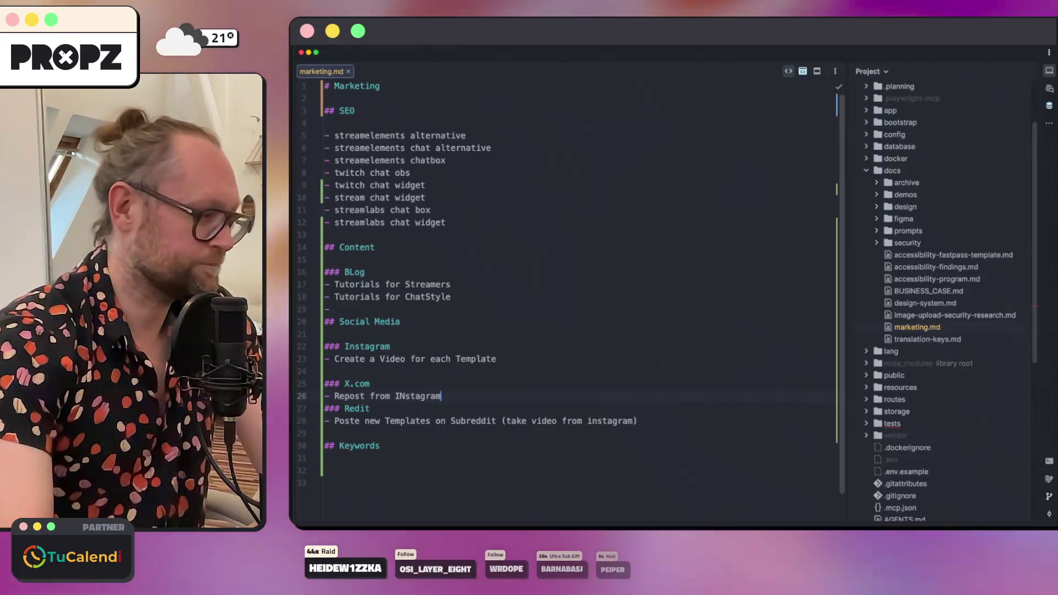
pyautogui.press('Return')
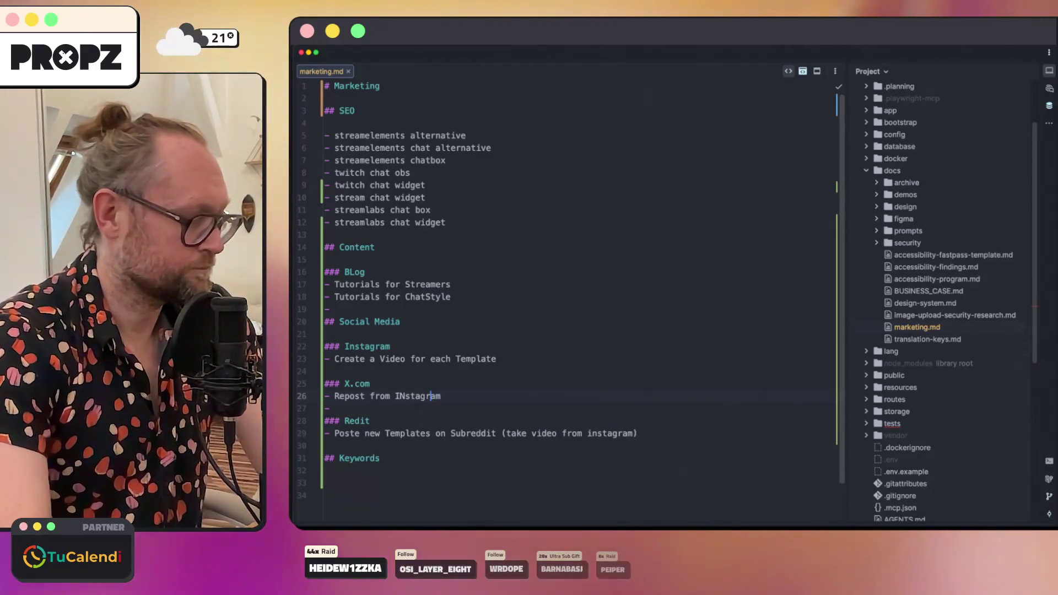
pyautogui.click(416, 396)
pyautogui.write('n')
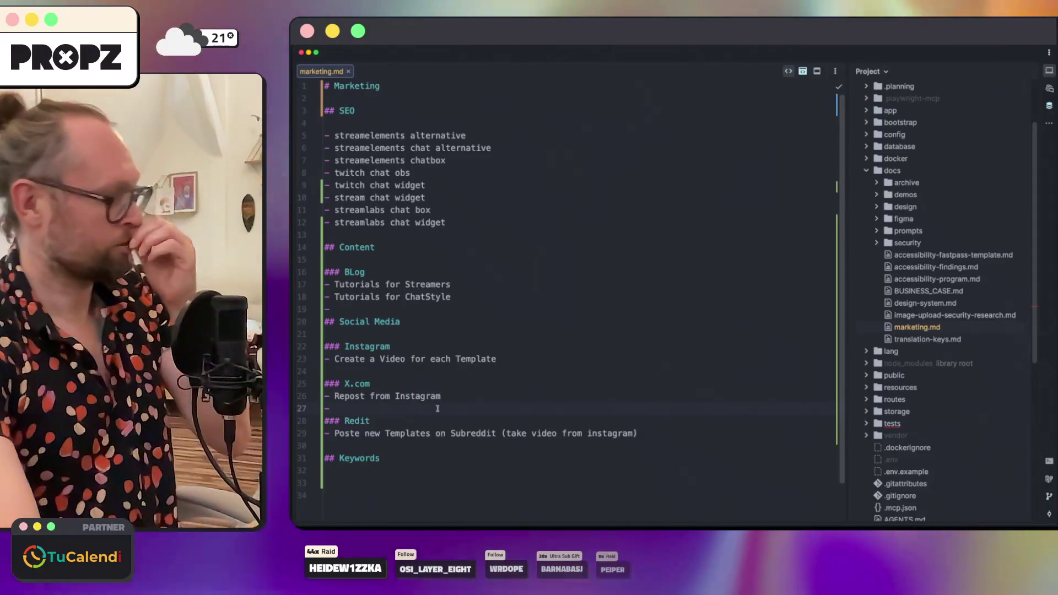
# Step: Replace the Redit Subreddit item and add 'Repost from Blog' under X.com
pyautogui.moveTo(335, 434); pyautogui.dragTo(634, 441)
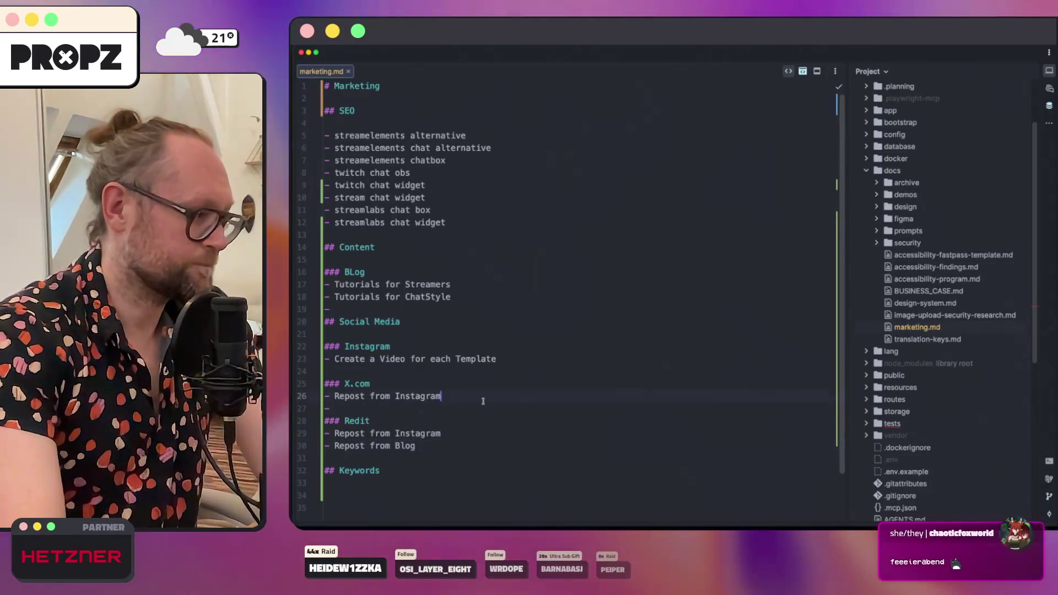
pyautogui.click(460, 407)
pyautogui.write('Re')
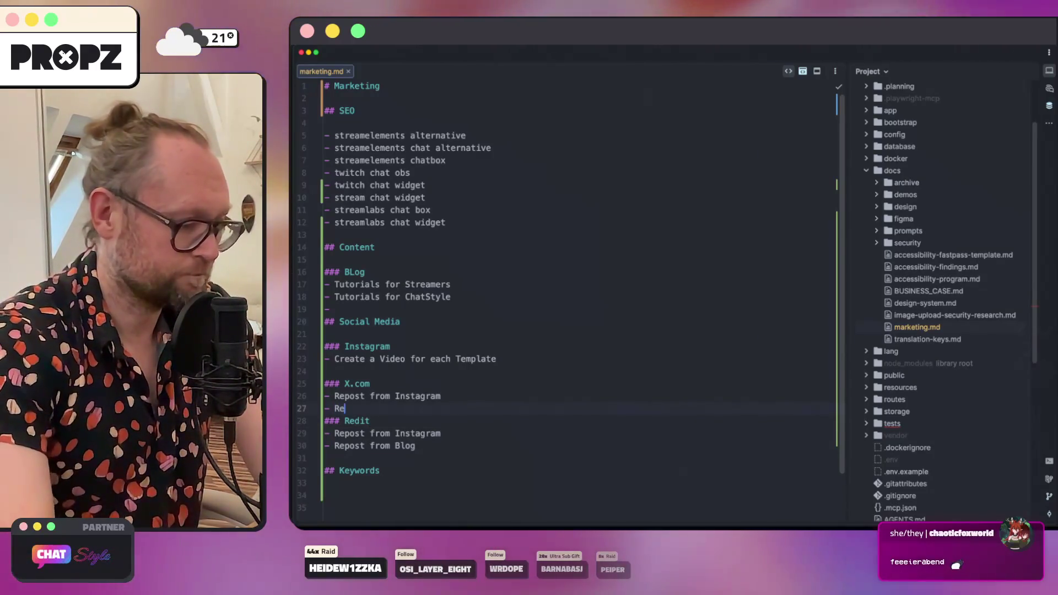
pyautogui.write('post from Blog')
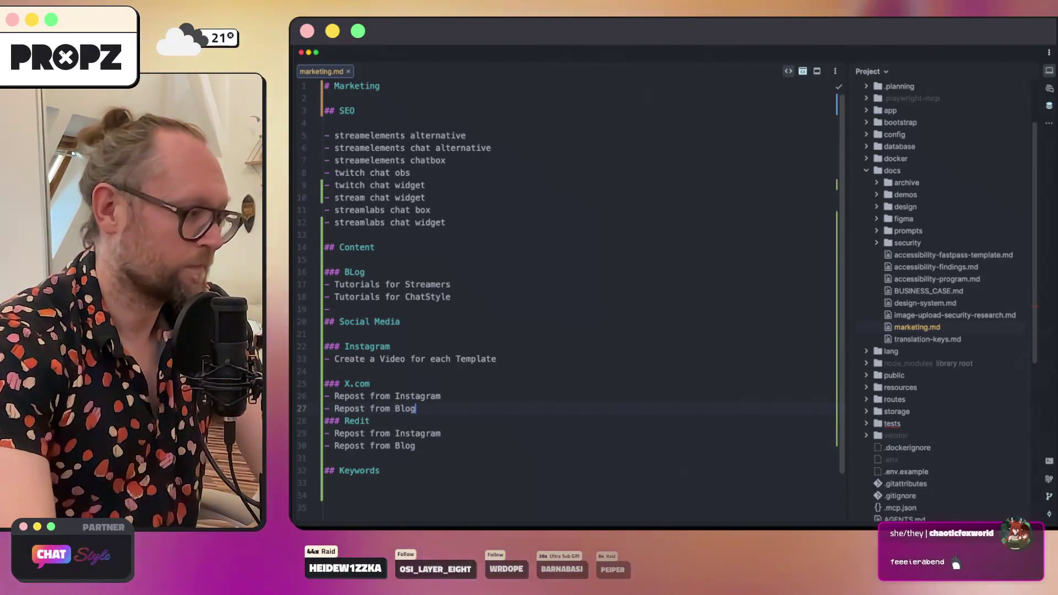
pyautogui.press('Return')
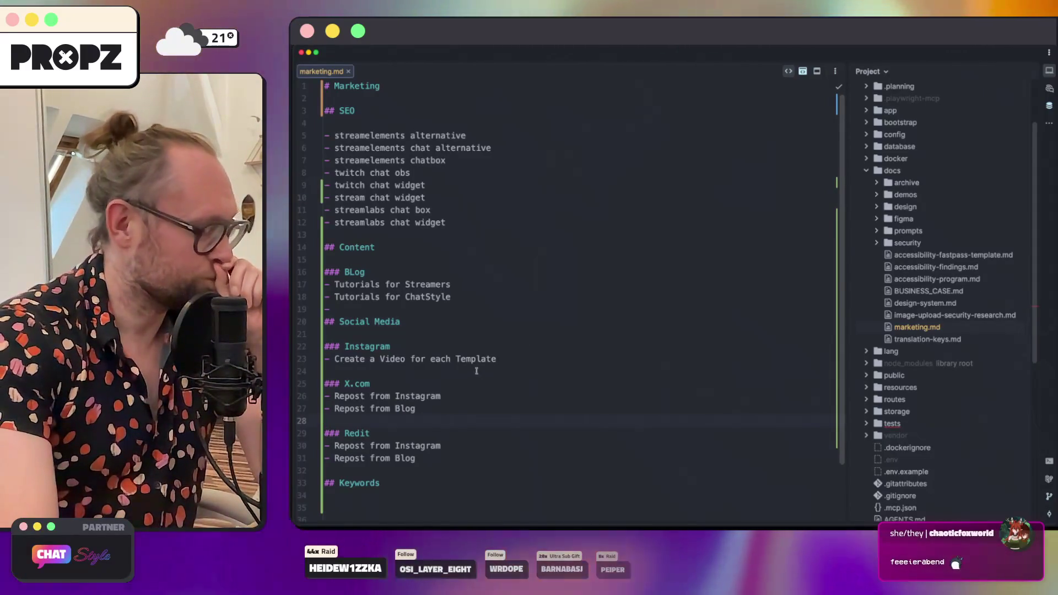
pyautogui.click(525, 359)
pyautogui.write('- Create Videos explaini')
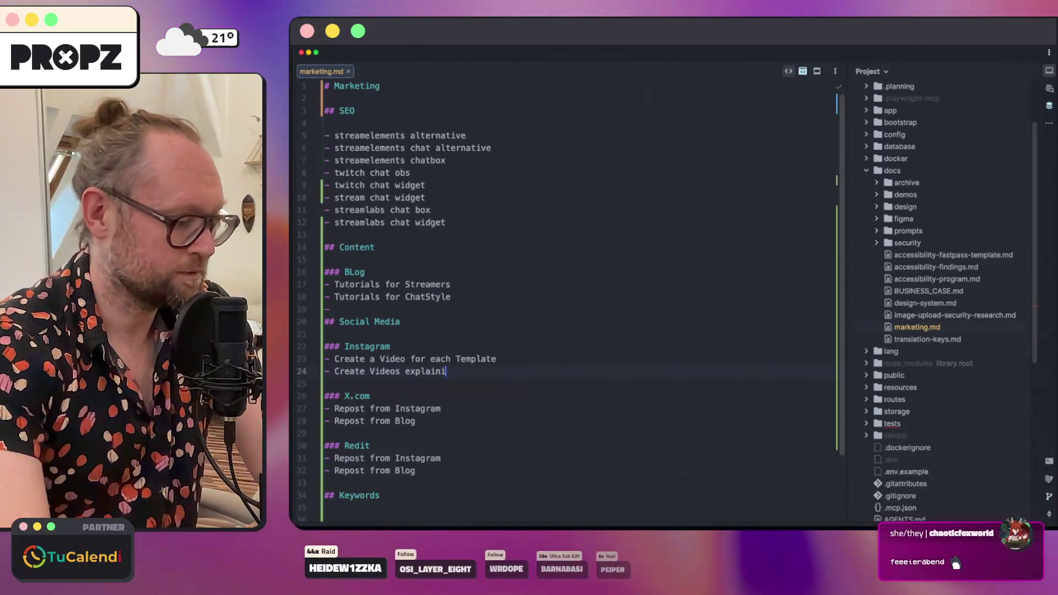
# Step: Complete 'Create Videos explaining Features' and add 'Create small Tutorials for STreamers' under Instagram
pyautogui.write('ng Featurw')
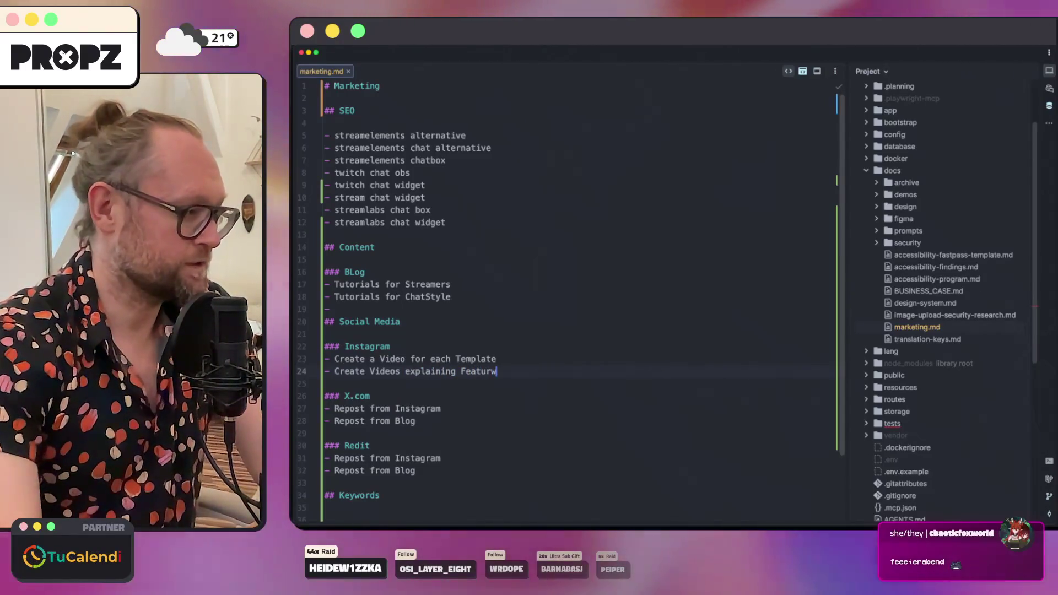
pyautogui.press('BackSpace')
pyautogui.write('es')
pyautogui.press('Return')
pyautogui.write('Crea')
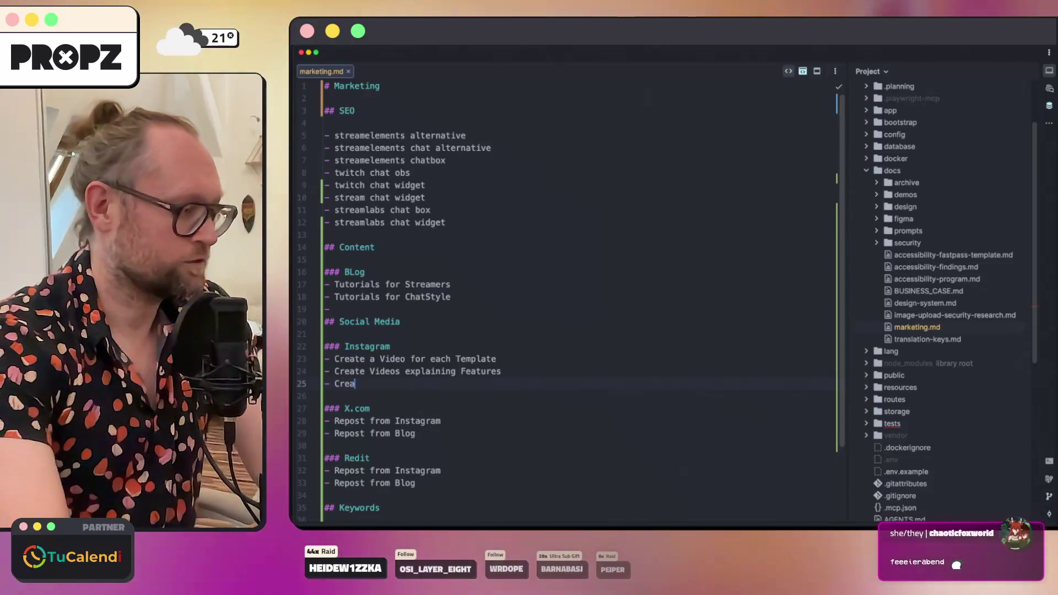
pyautogui.write('te small T')
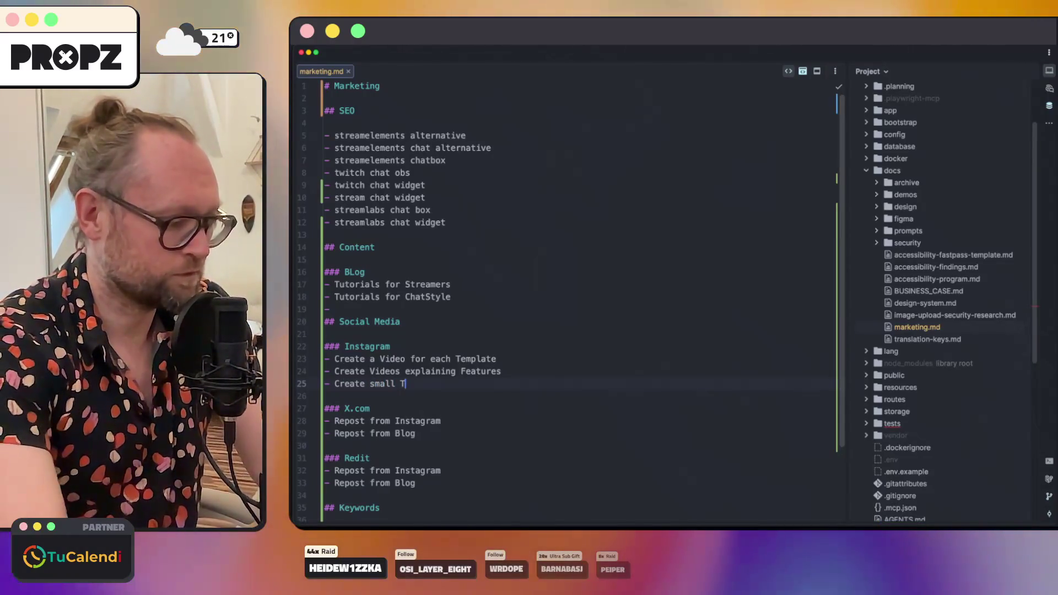
pyautogui.write('utorials for STreamers')
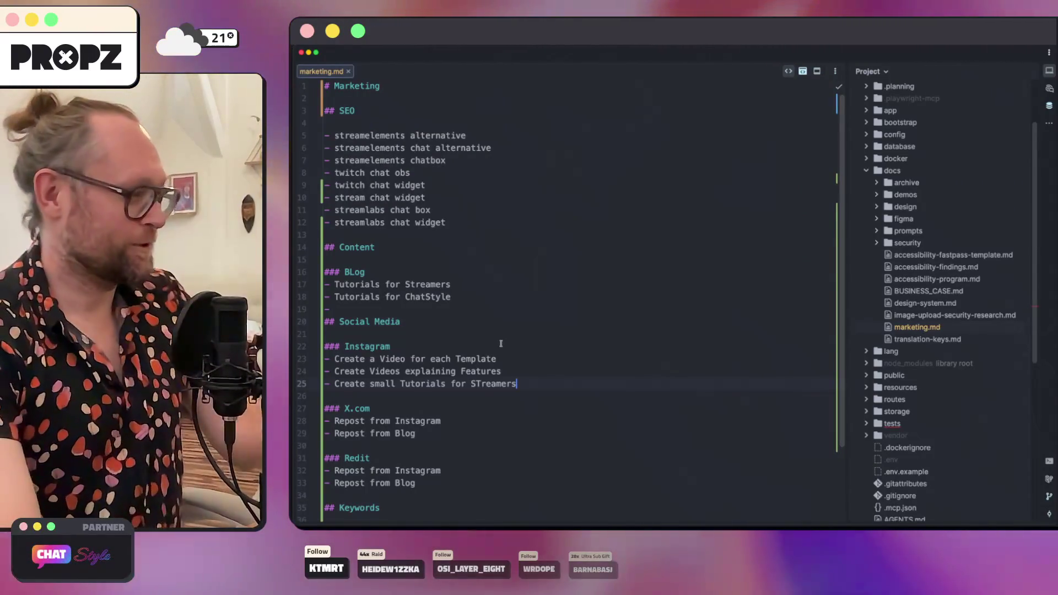
# Step: Delete the lone empty bullet below the blog items
pyautogui.click(394, 298)
pyautogui.press('Down')
pyautogui.press('BackSpace')
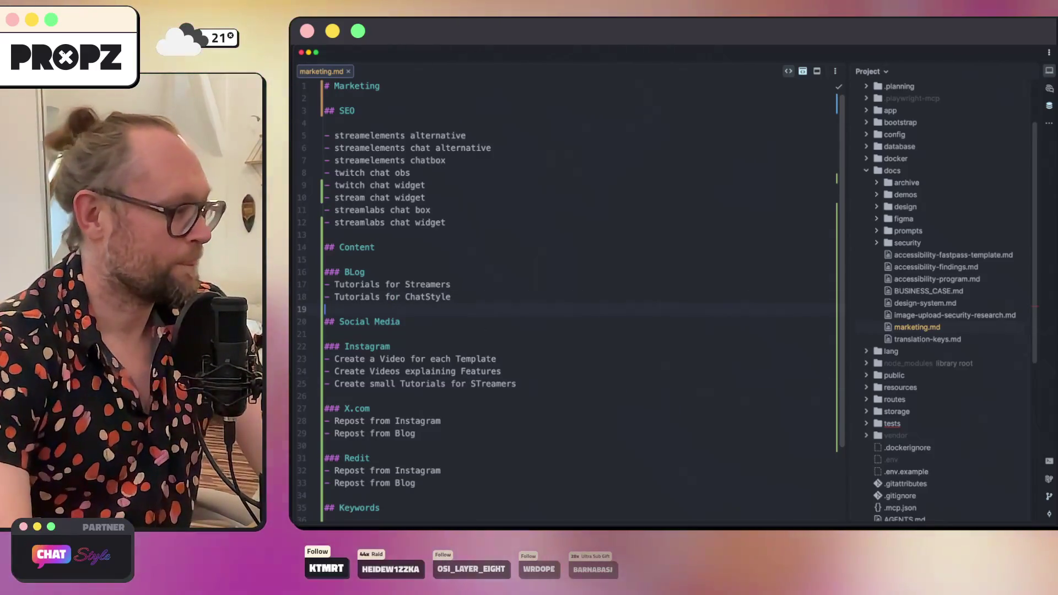
pyautogui.press('Return')
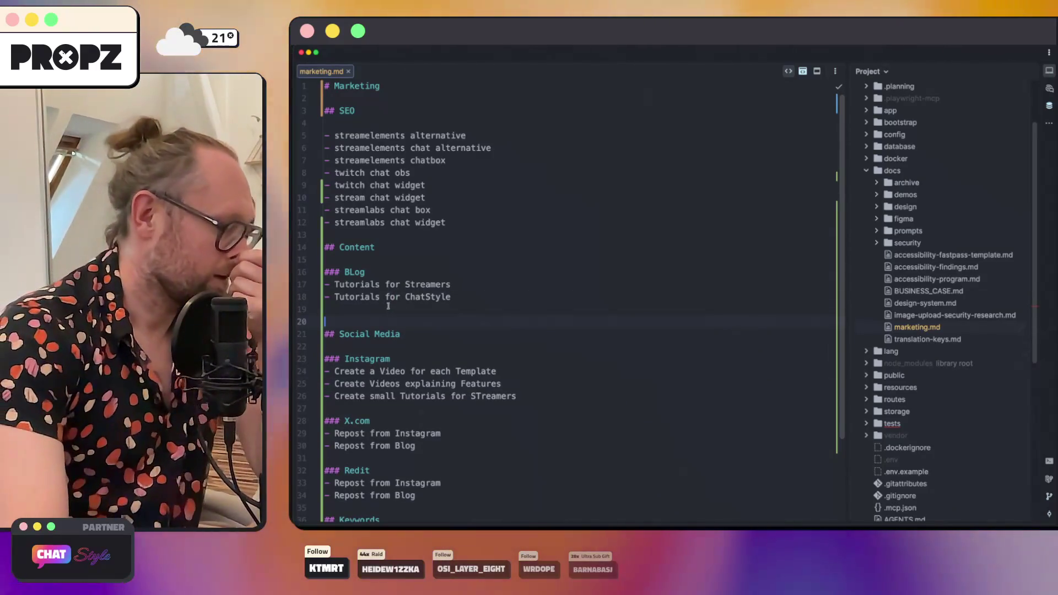
# Step: Add '- Changelog from Chatstyle' under Blog and an Instagram changelog video explaining new Features
pyautogui.click(388, 305)
pyautogui.write('-')
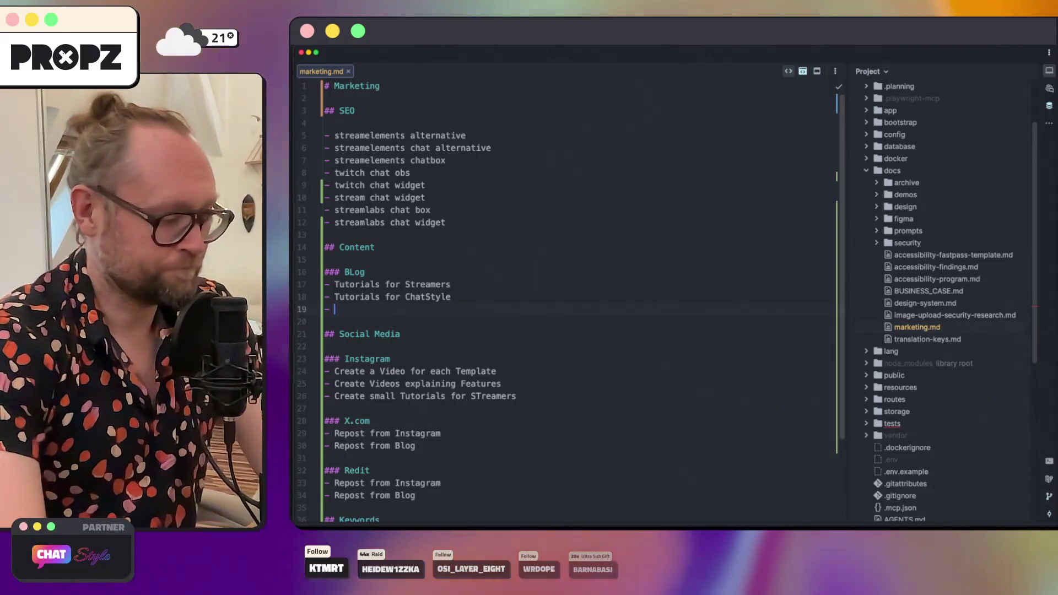
pyautogui.write(' Changelog ')
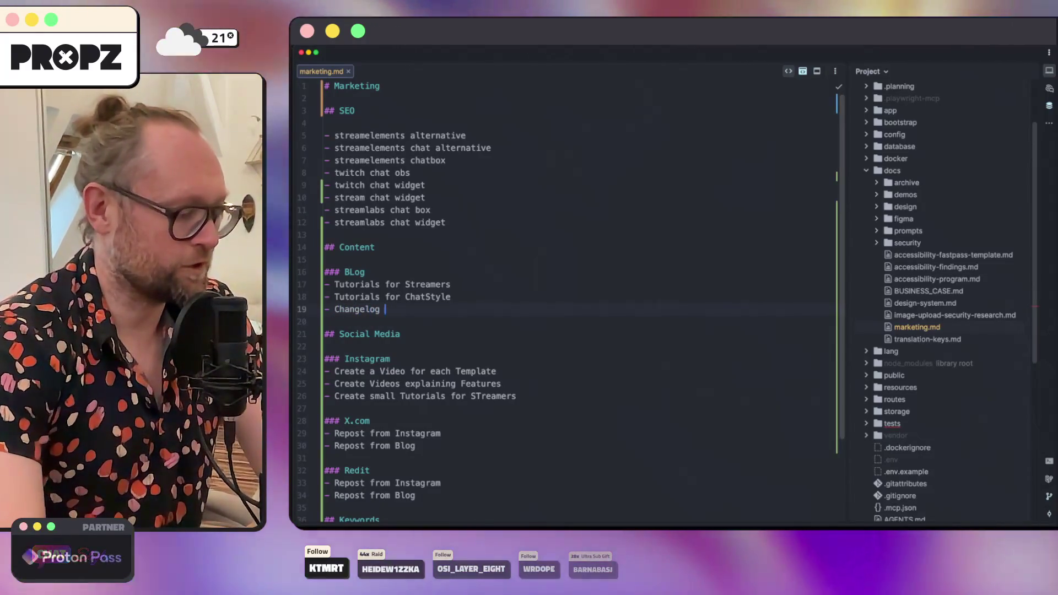
pyautogui.write('from Chatstyle')
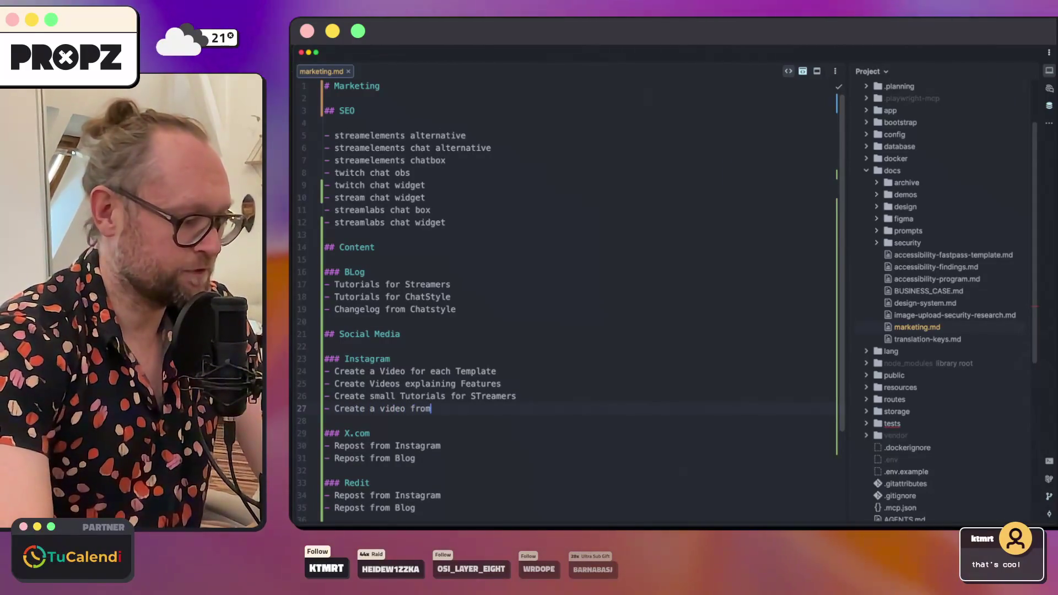
pyautogui.write('g explain')
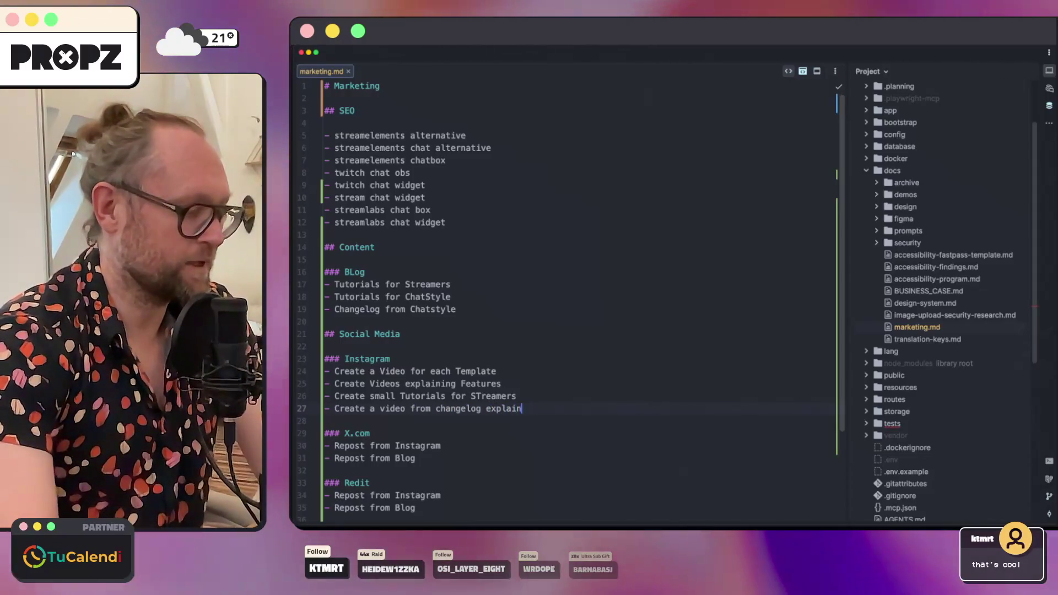
pyautogui.write('ing new Features')
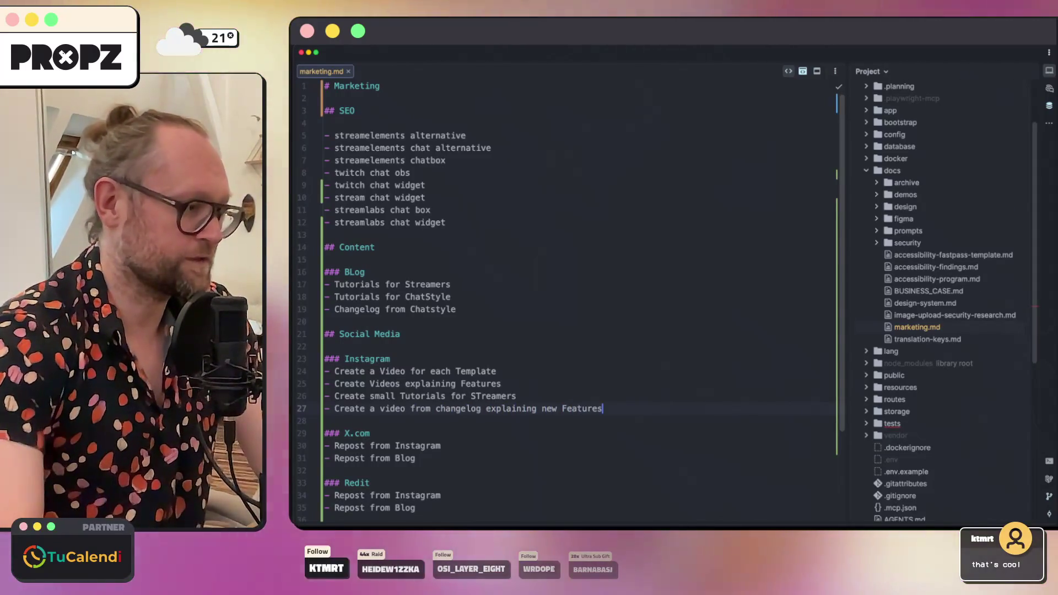
# Step: Start a new item at the end of the Reddit section
pyautogui.scroll(-2, 583, 404)
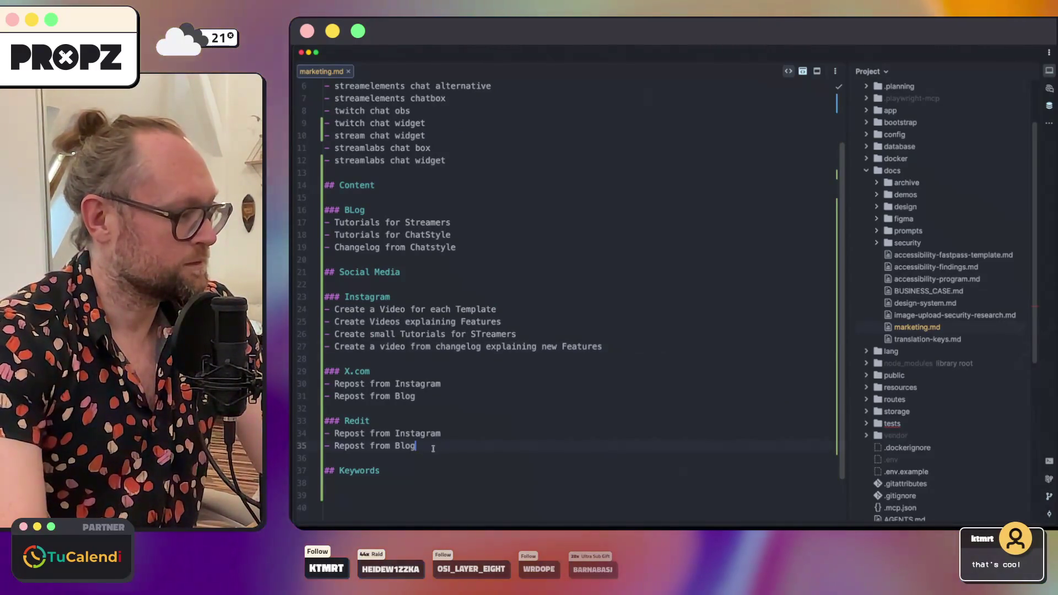
pyautogui.click(441, 445)
pyautogui.press('Return')
pyautogui.write('Crea')
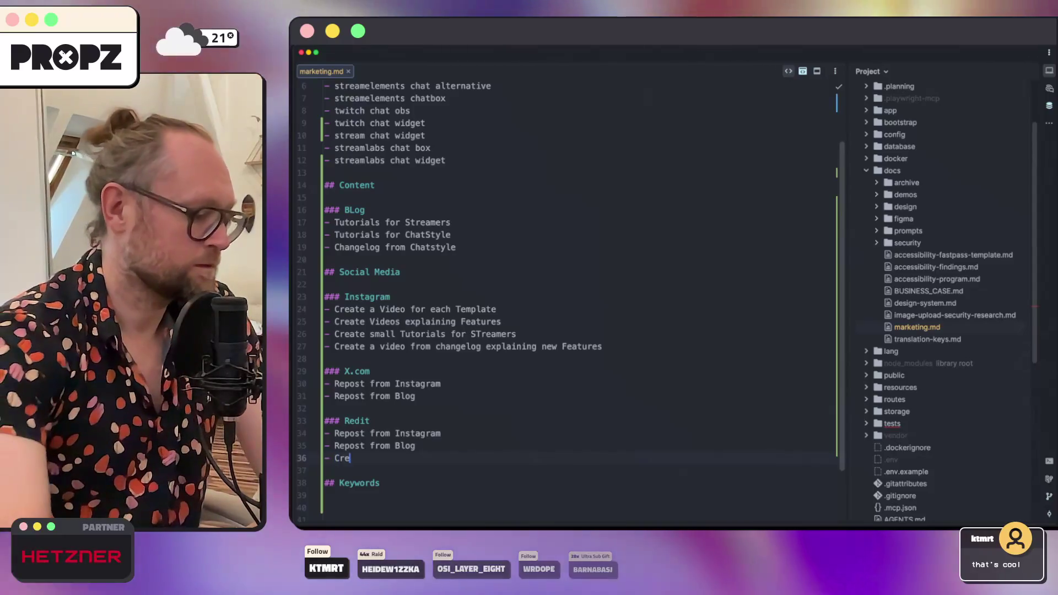
pyautogui.press('BackSpace')
pyautogui.press('BackSpace')
pyautogui.press('BackSpace')
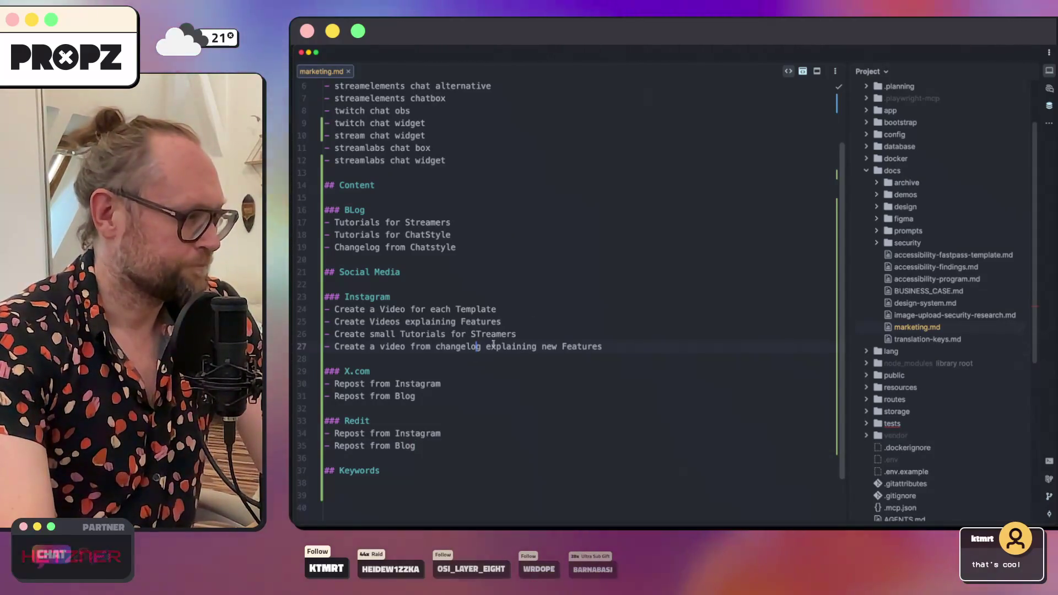
# Step: Fix the BLog heading capitalisation, then glance at the r/Twitch feed and return
pyautogui.scroll(1, 496, 340)
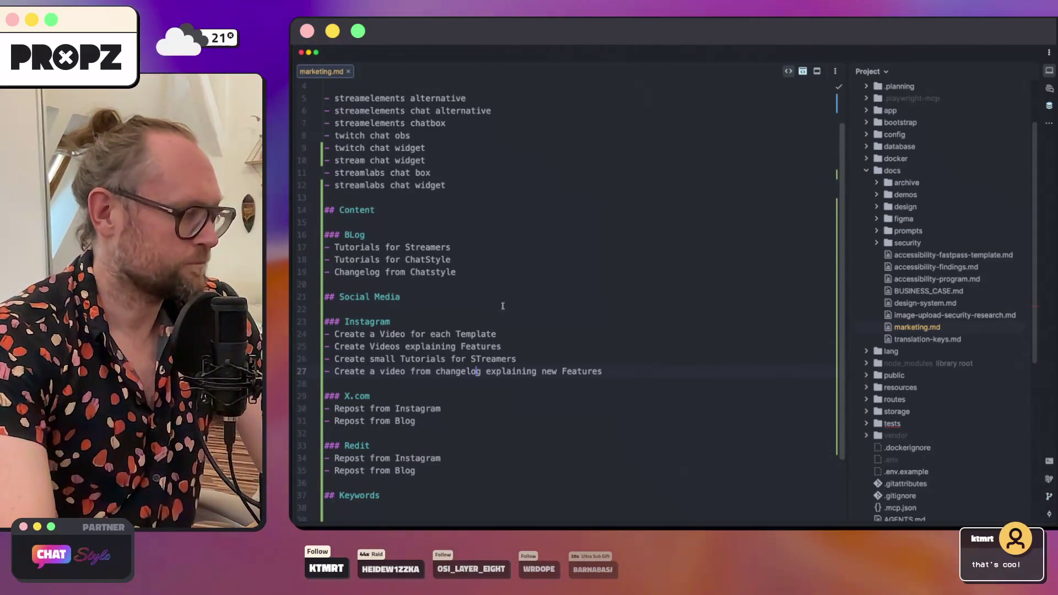
pyautogui.scroll(2, 508, 299)
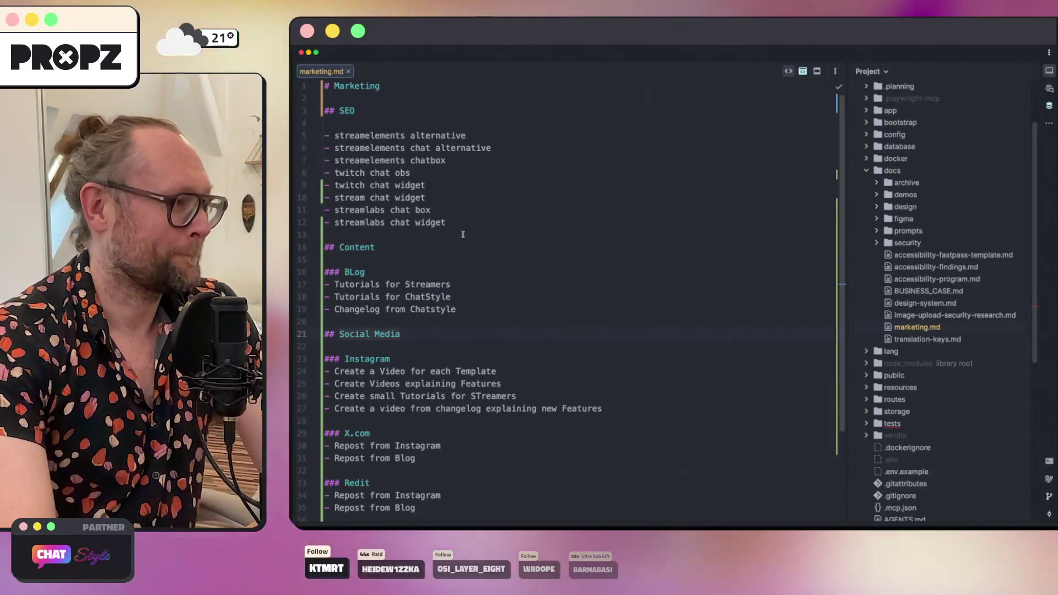
pyautogui.click(355, 272)
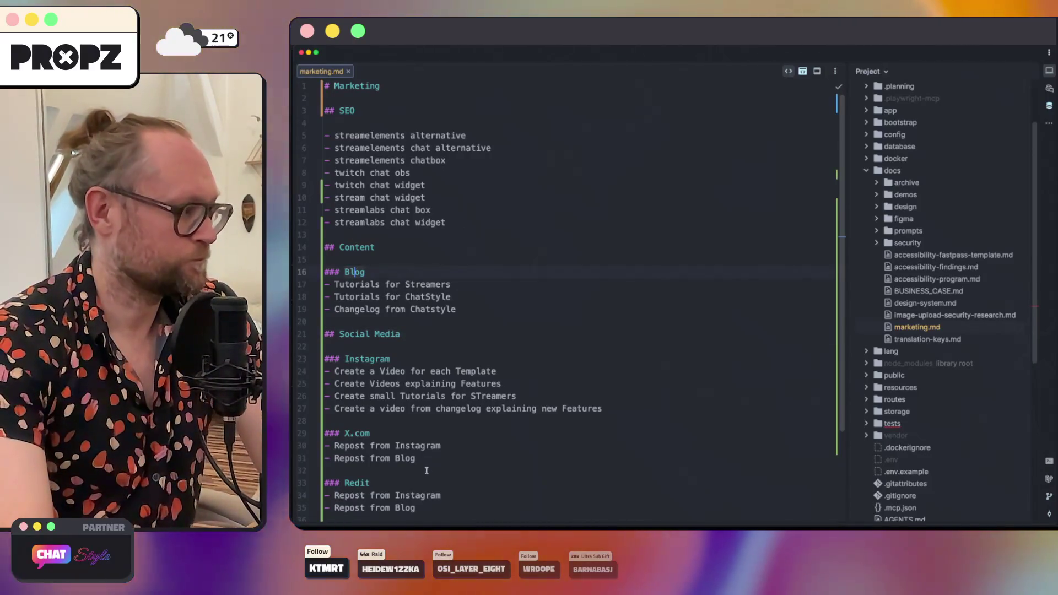
pyautogui.press('super+Tab')
pyautogui.scroll(-3, 601, 278)
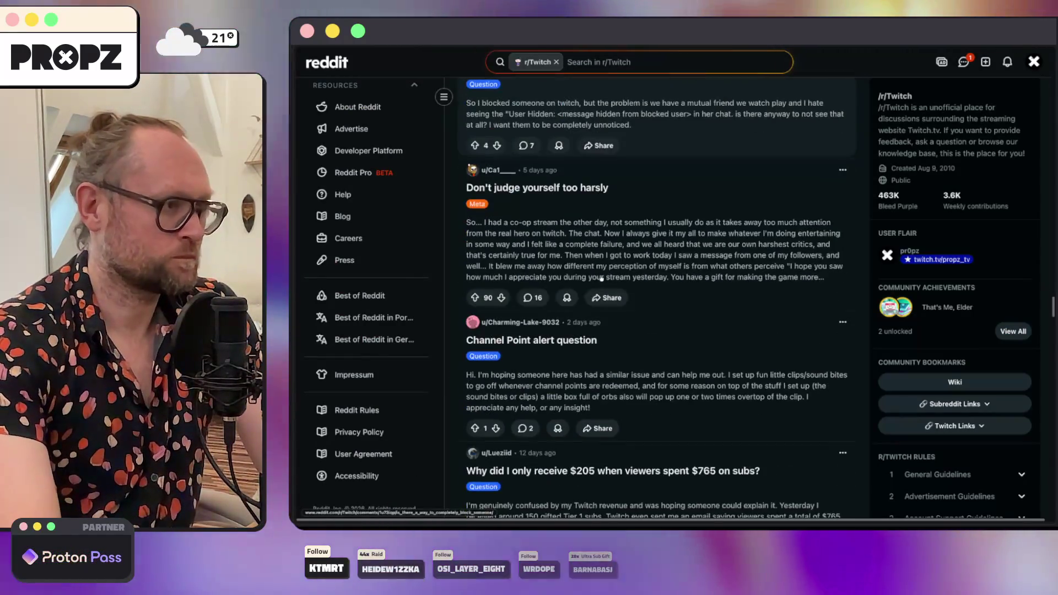
pyautogui.press('super+Tab')
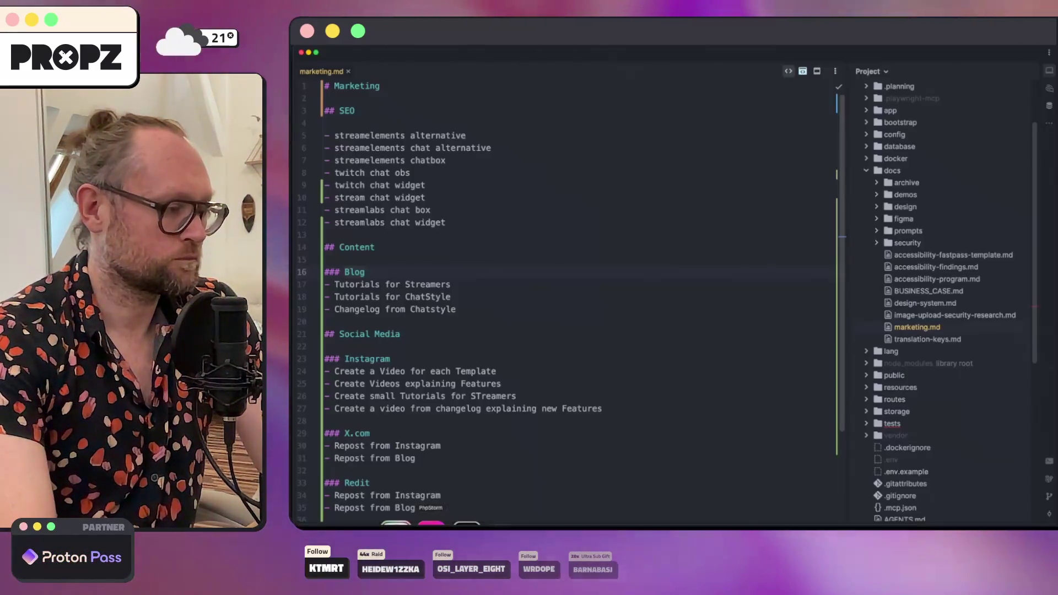
pyautogui.scroll(-3, 441, 444)
pyautogui.write('- Search for posts')
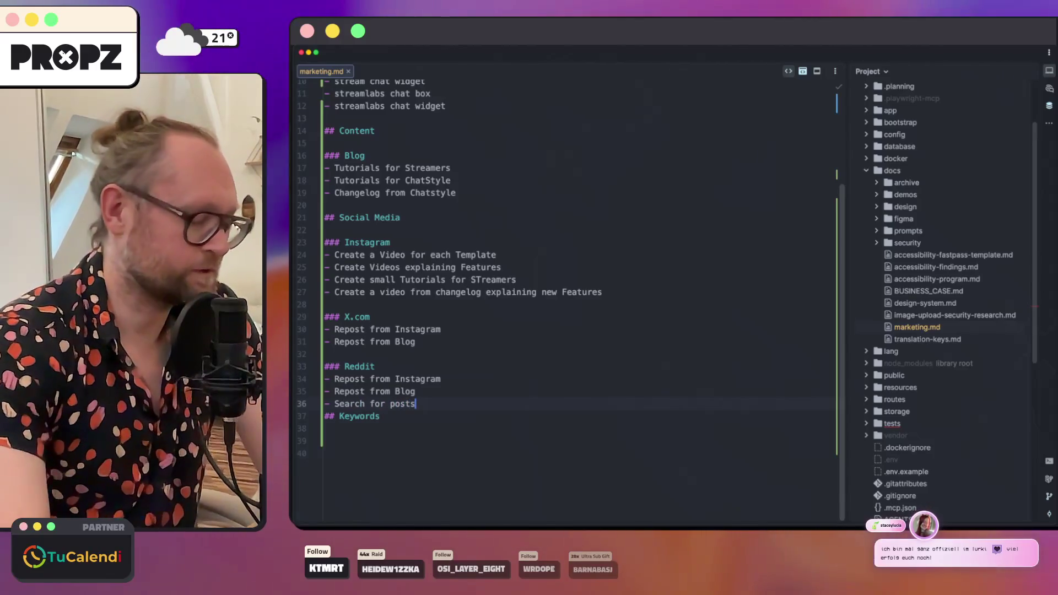
# Step: Write the Reddit item 'Search for posts on basis of keywords and answer', using the translate popup
pyautogui.hotkey('shift', 'Home')
pyautogui.press('super+shift+t')
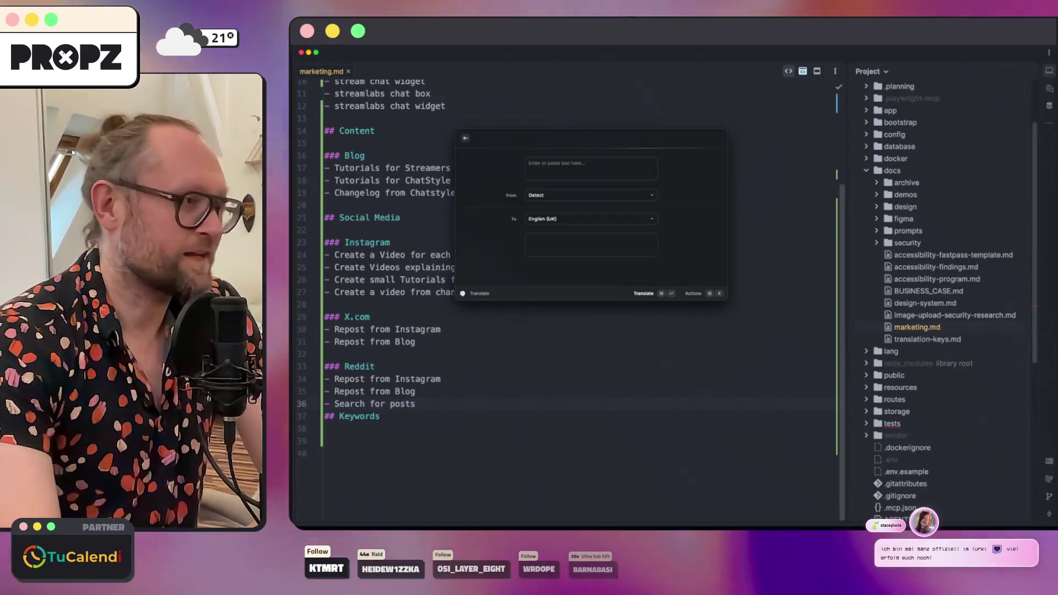
pyautogui.write('anhan')
pyautogui.press('Up')
pyautogui.press('super+BackSpace')
pyautogui.press('Delete')
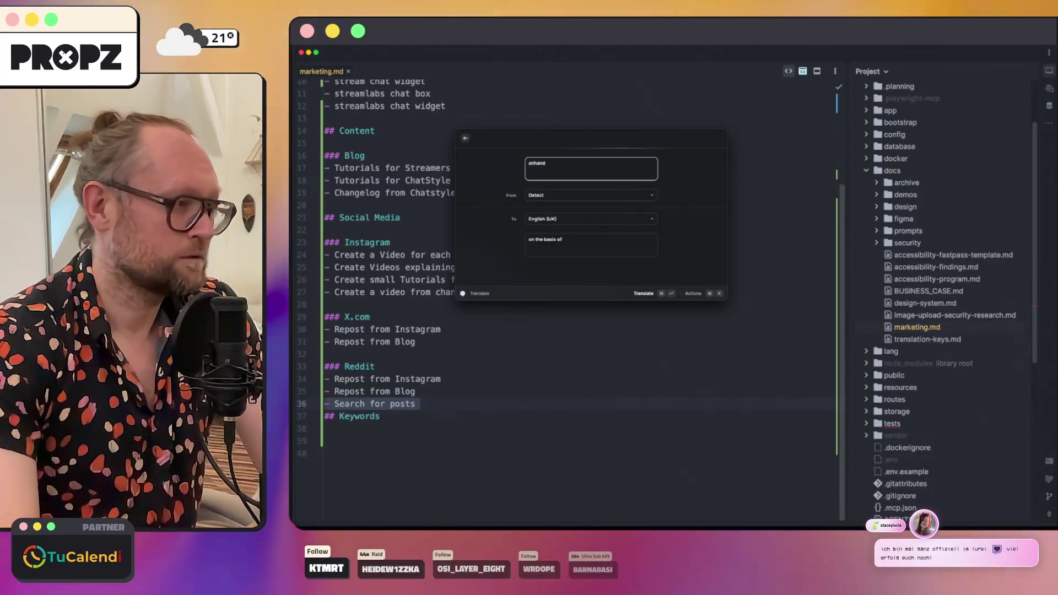
pyautogui.press('Escape')
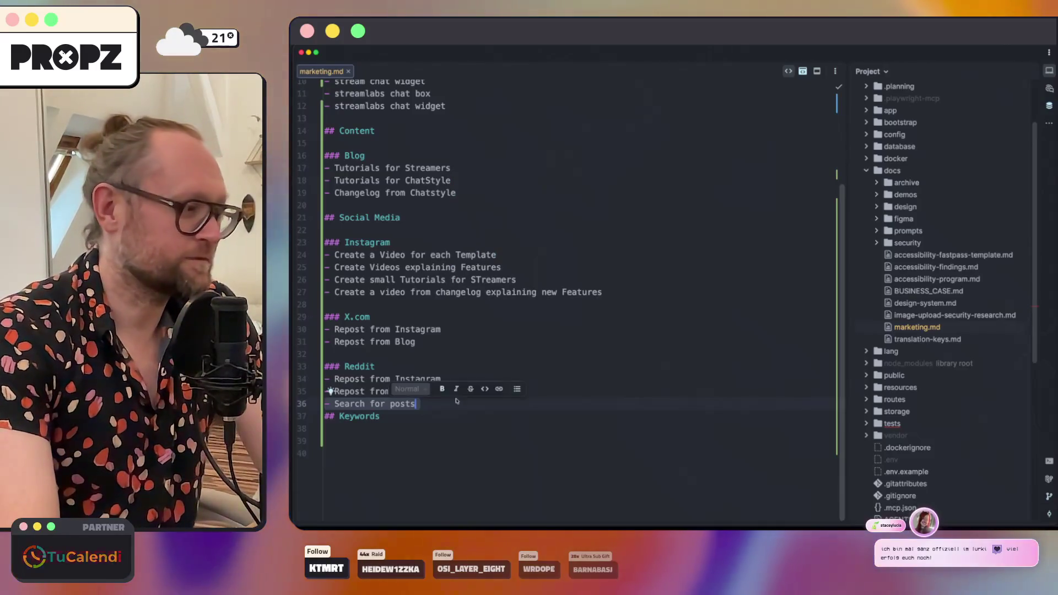
pyautogui.write('on basis')
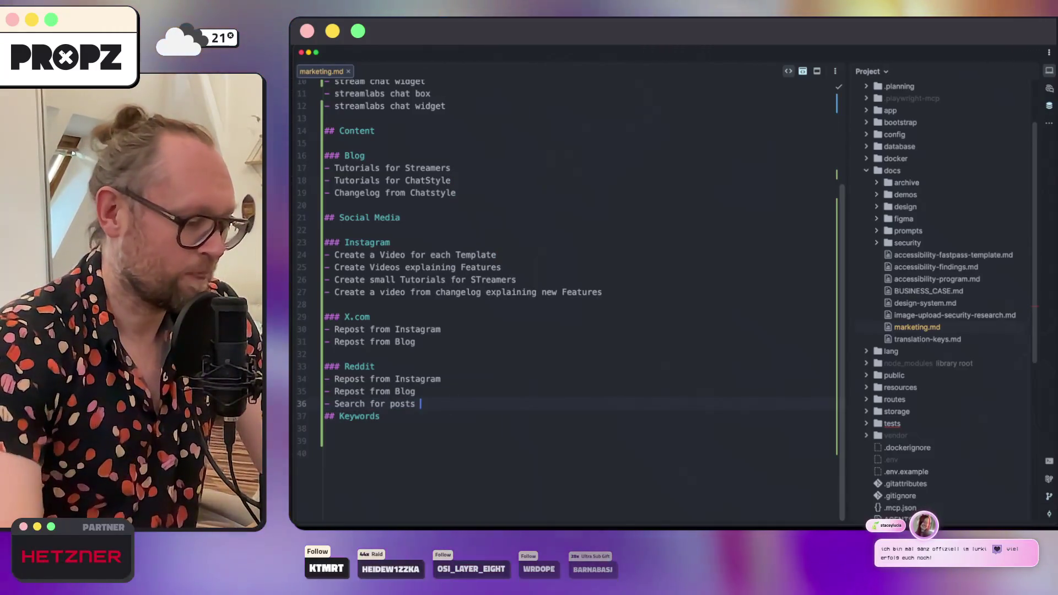
pyautogui.write(' of the keywords and react with chatstyle a')
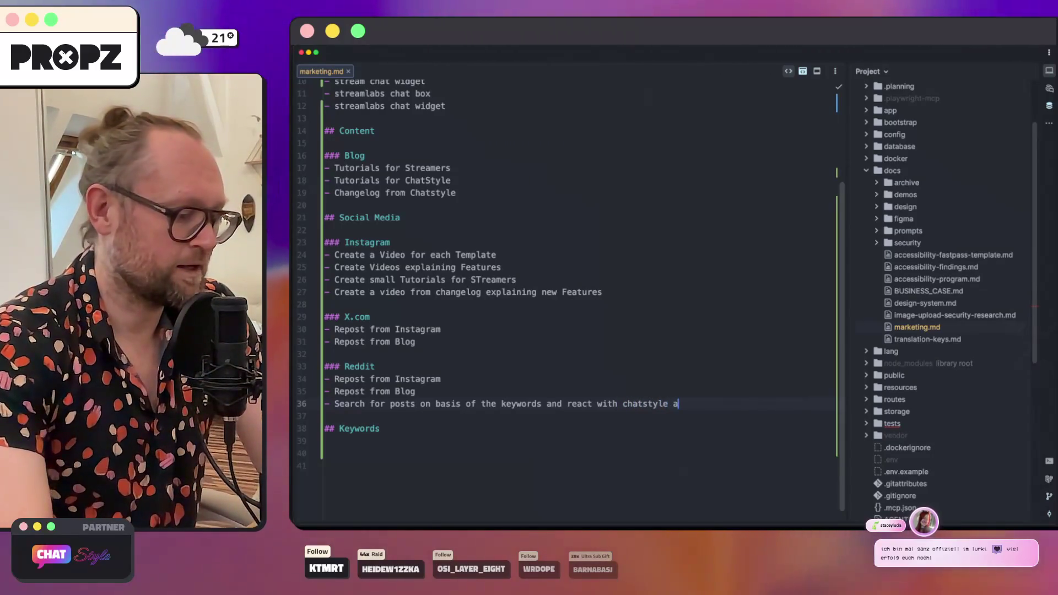
pyautogui.write('Search for p')
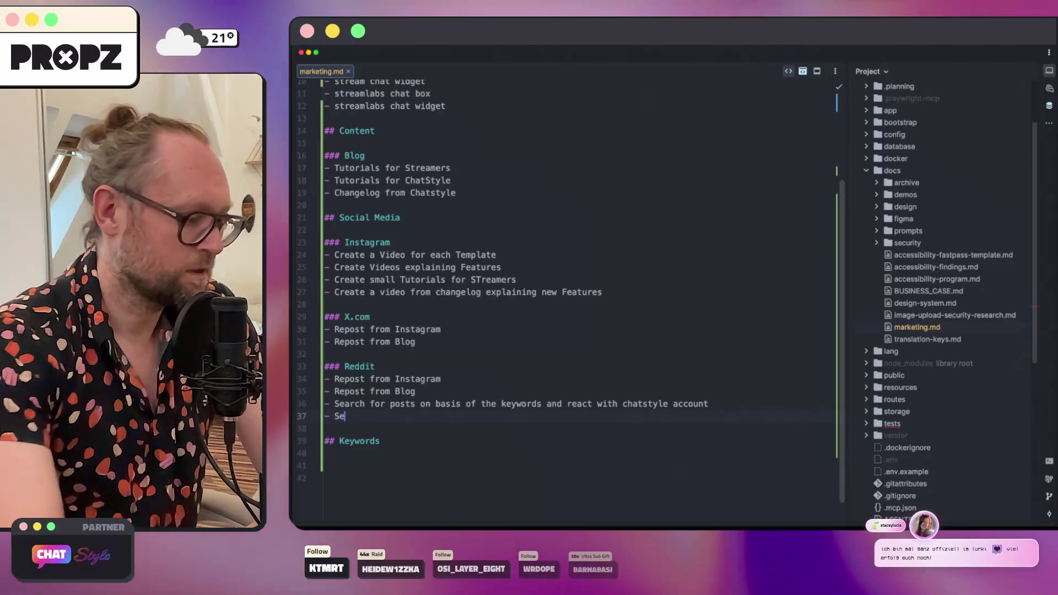
pyautogui.write('osts')
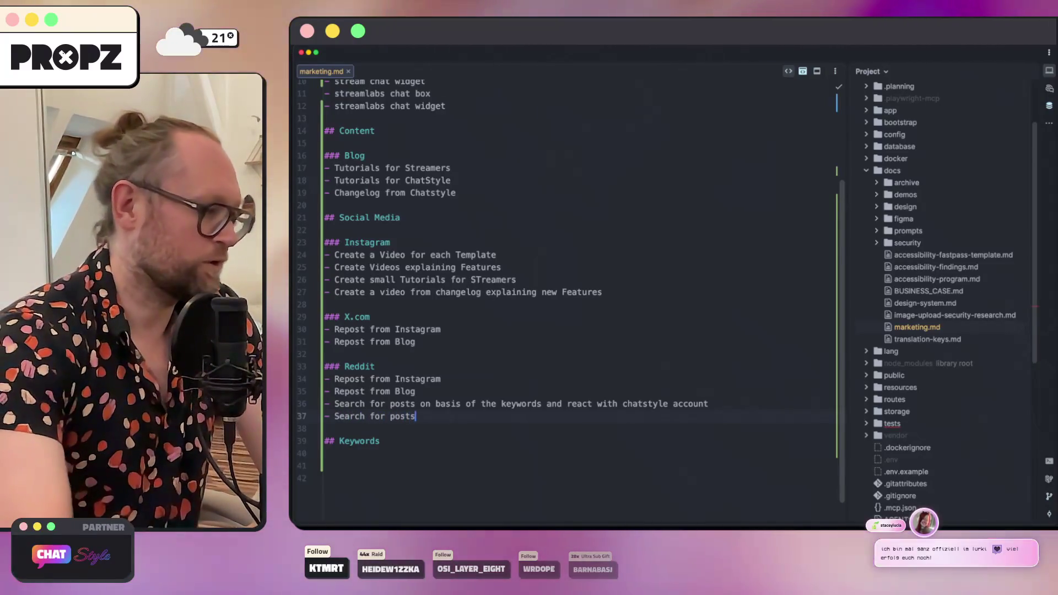
pyautogui.write(' on basis of')
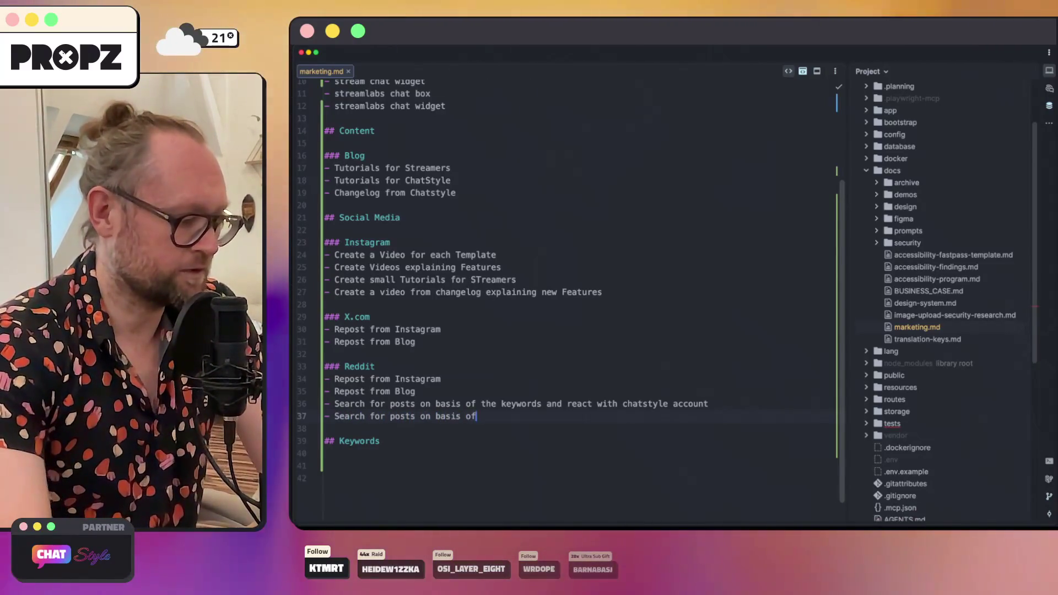
pyautogui.write(' keywords')
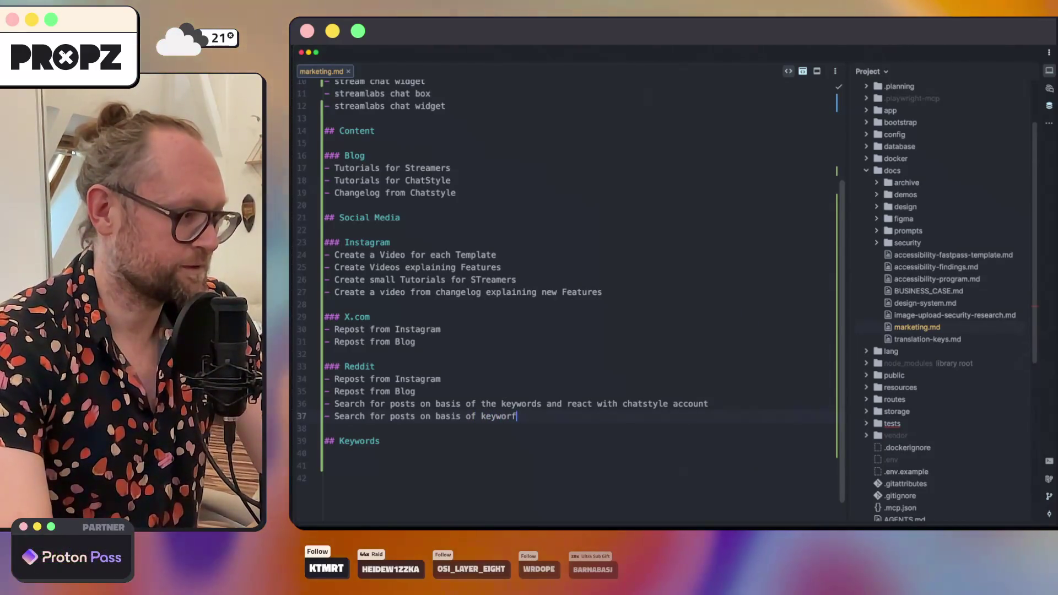
pyautogui.write(' and re')
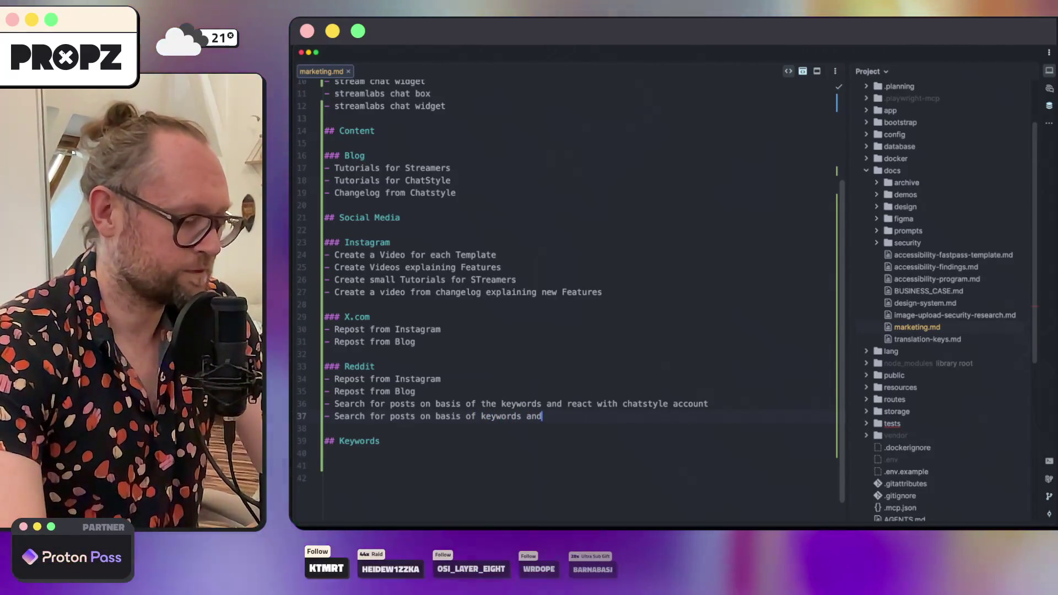
pyautogui.press('BackSpace')
pyautogui.press('BackSpace')
pyautogui.write('an')
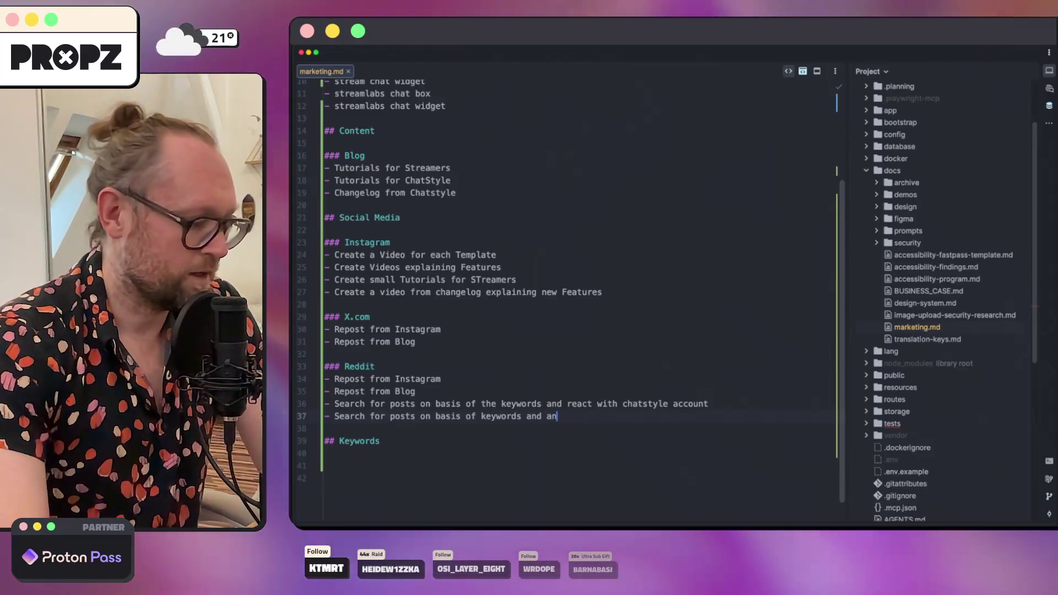
pyautogui.write('swer with propz account')
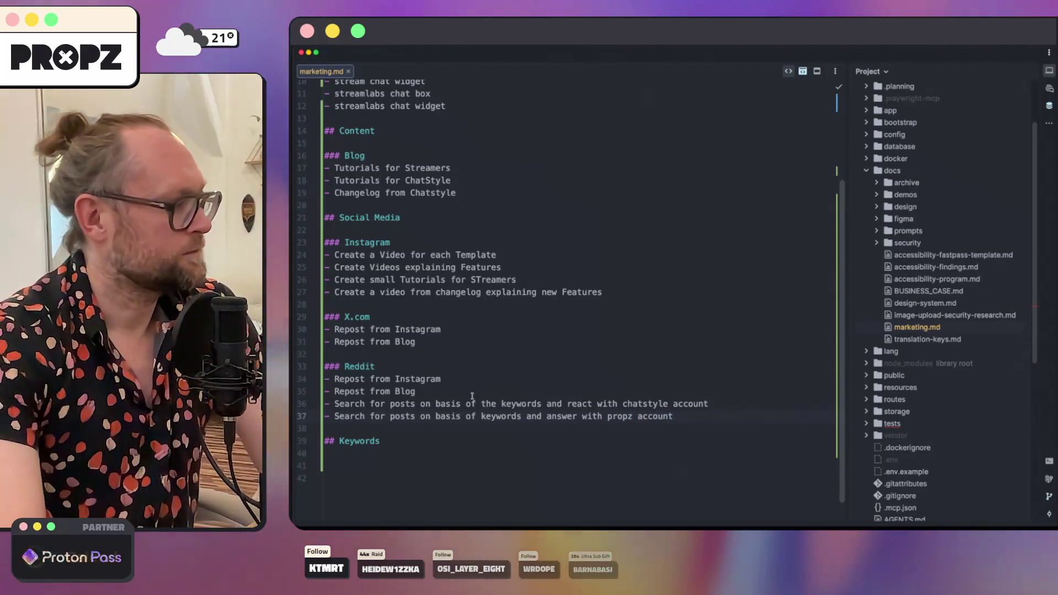
# Step: Browse the Reddit r/Twitch feed, then return to marketing.md
pyautogui.moveTo(381, 524)
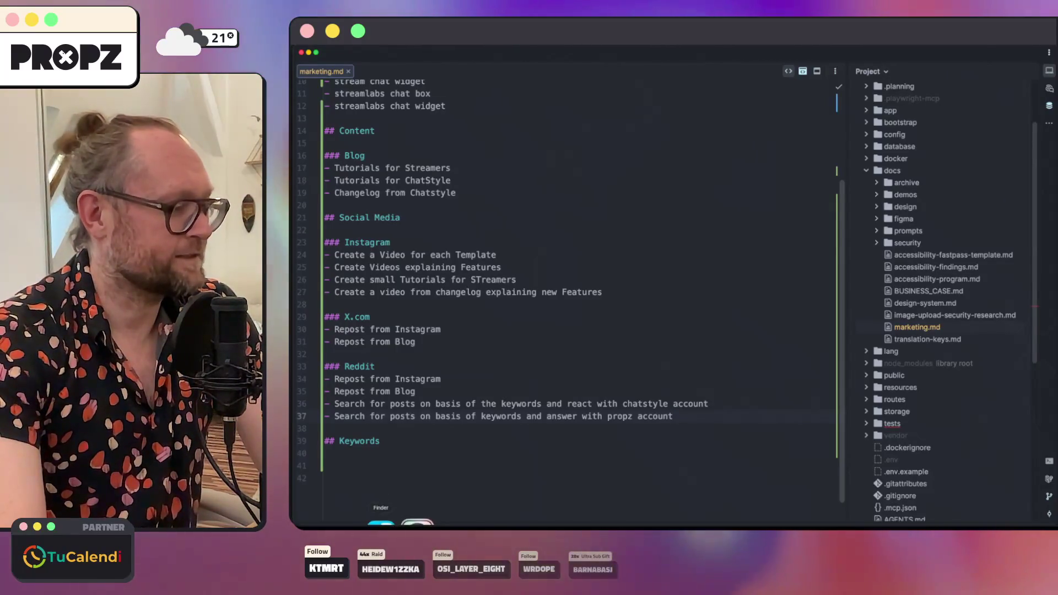
pyautogui.click(415, 523)
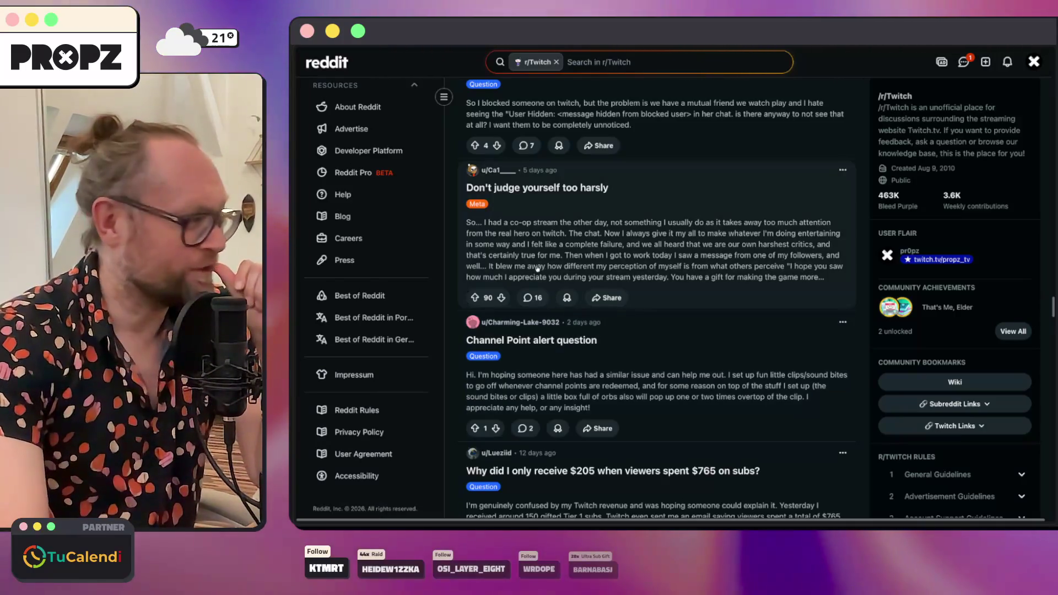
pyautogui.scroll(-2, 558, 272)
pyautogui.scroll(-1, 557, 273)
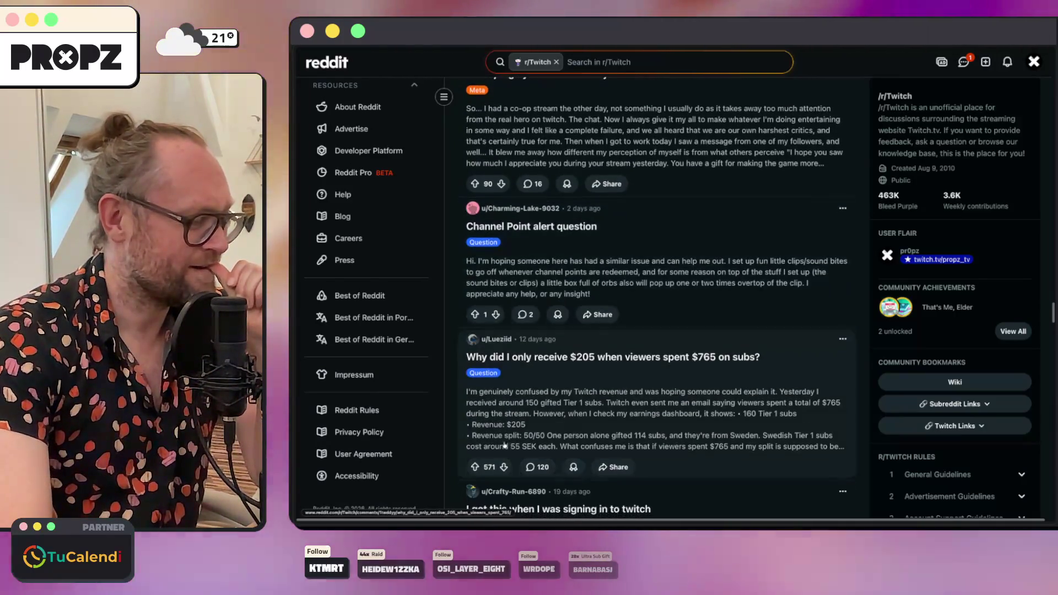
pyautogui.press('super+Tab')
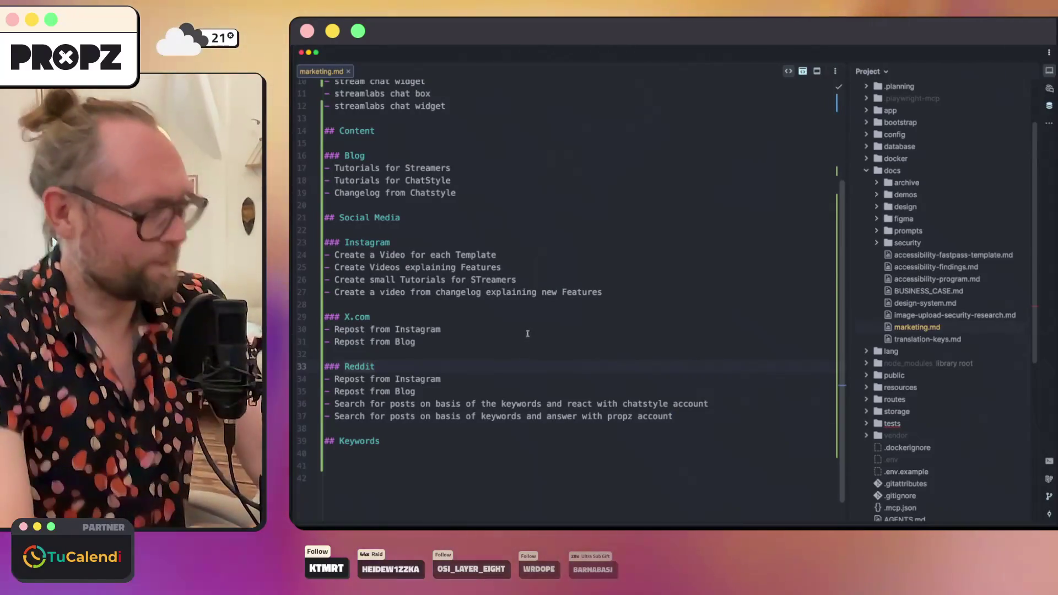
# Step: Delete the leftover '## Keywords' heading and the trailing empty line
pyautogui.scroll(2, 527, 333)
pyautogui.tripleClick(363, 498)
pyautogui.press('BackSpace')
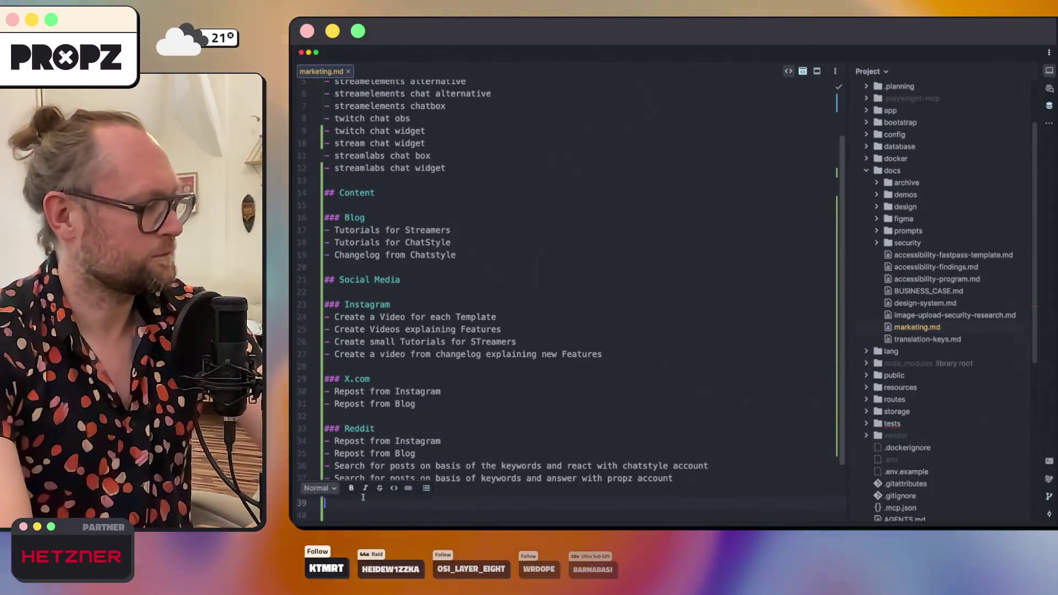
pyautogui.press('BackSpace')
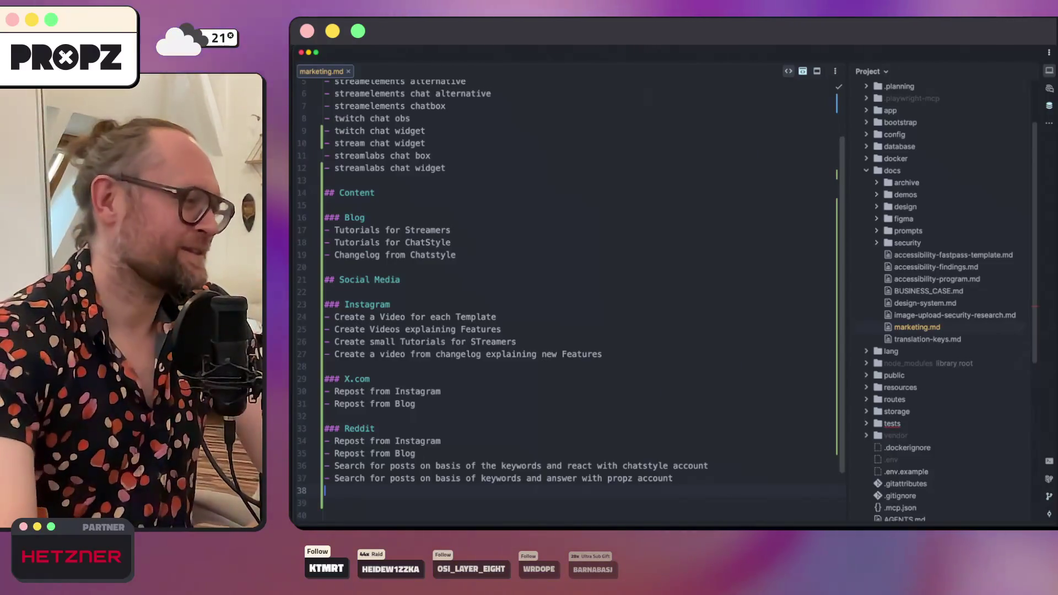
# Step: Read the Channel Point alert question post on r/Twitch, scroll the feed, and return to the editor
pyautogui.click(408, 525)
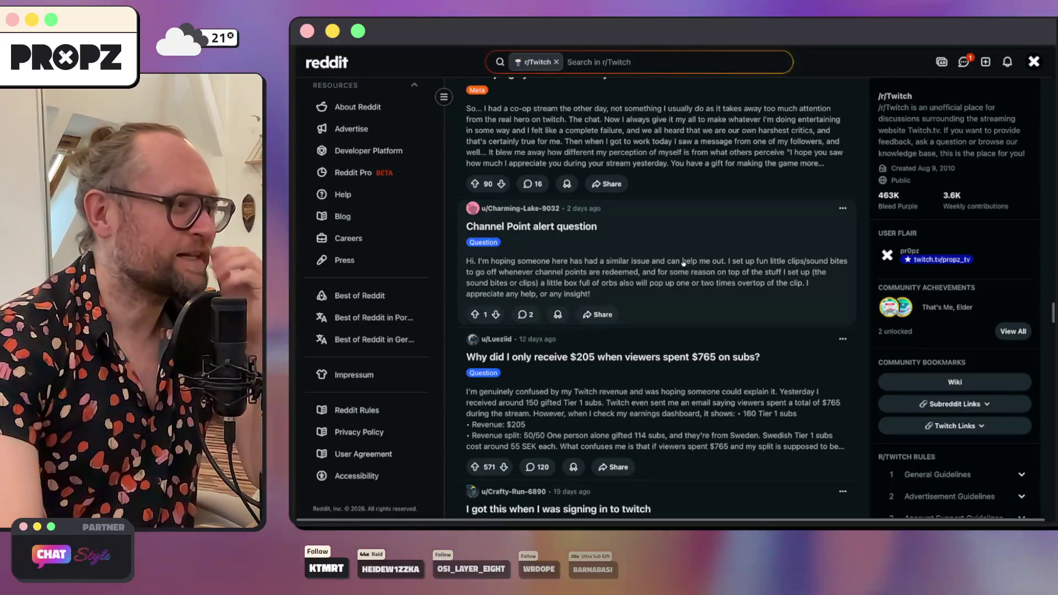
pyautogui.click(605, 271)
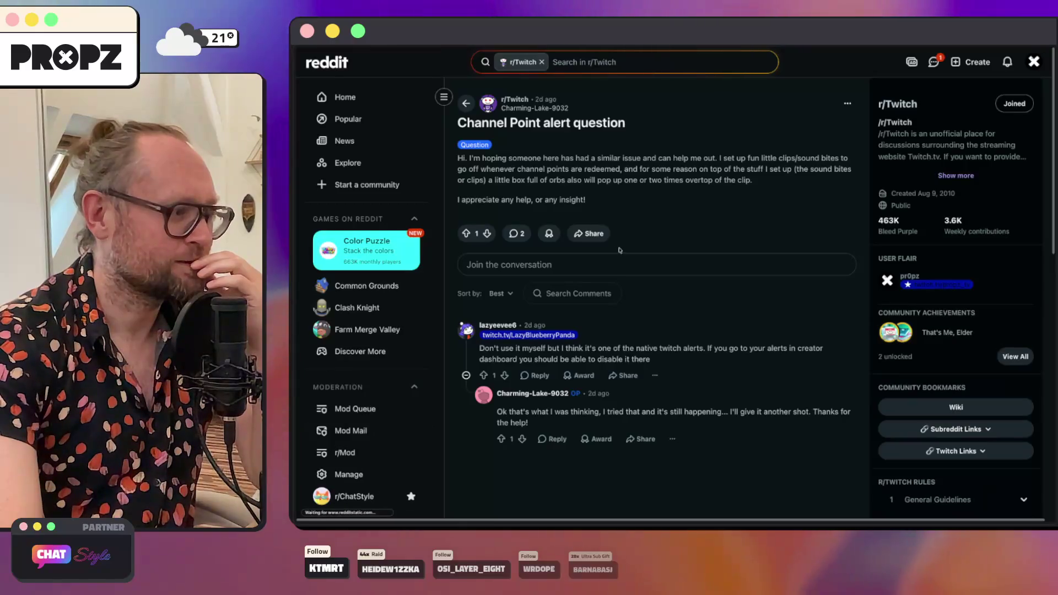
pyautogui.scroll(-4, 621, 251)
pyautogui.press('super+Left')
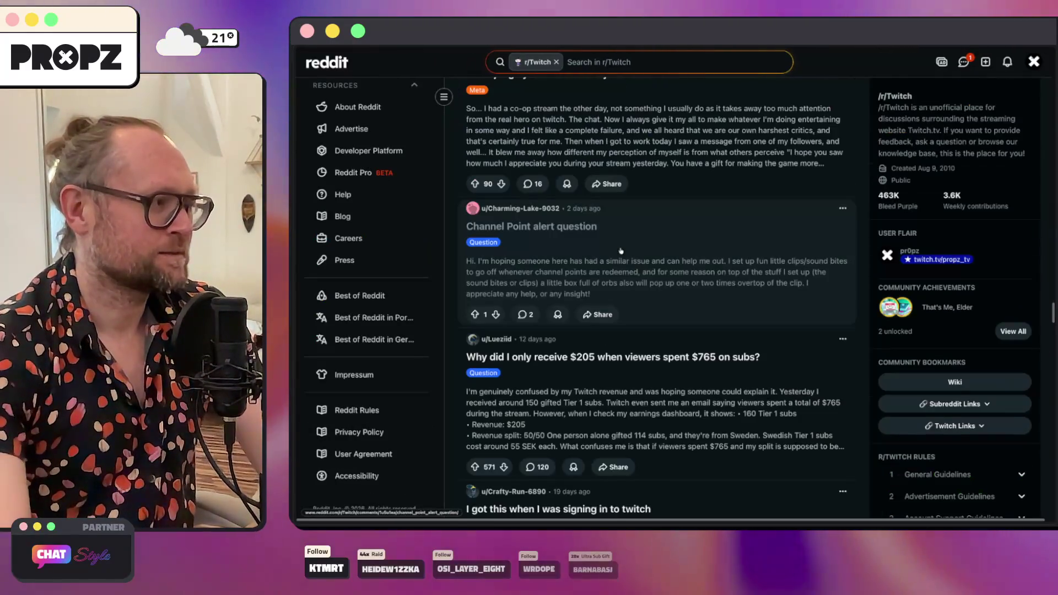
pyautogui.scroll(-5, 571, 219)
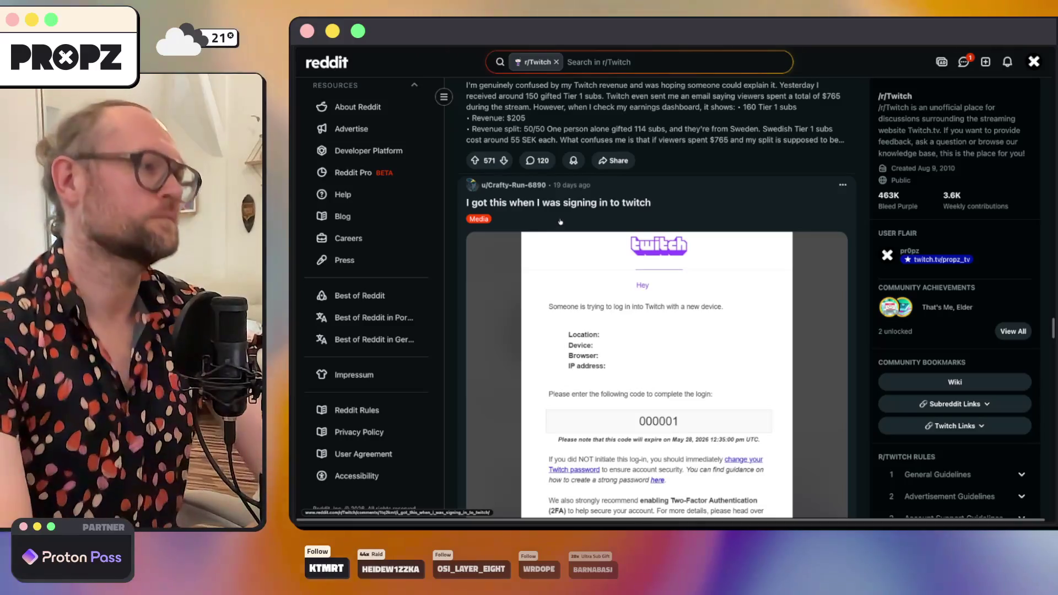
pyautogui.scroll(-2, 560, 222)
pyautogui.scroll(-2, 565, 209)
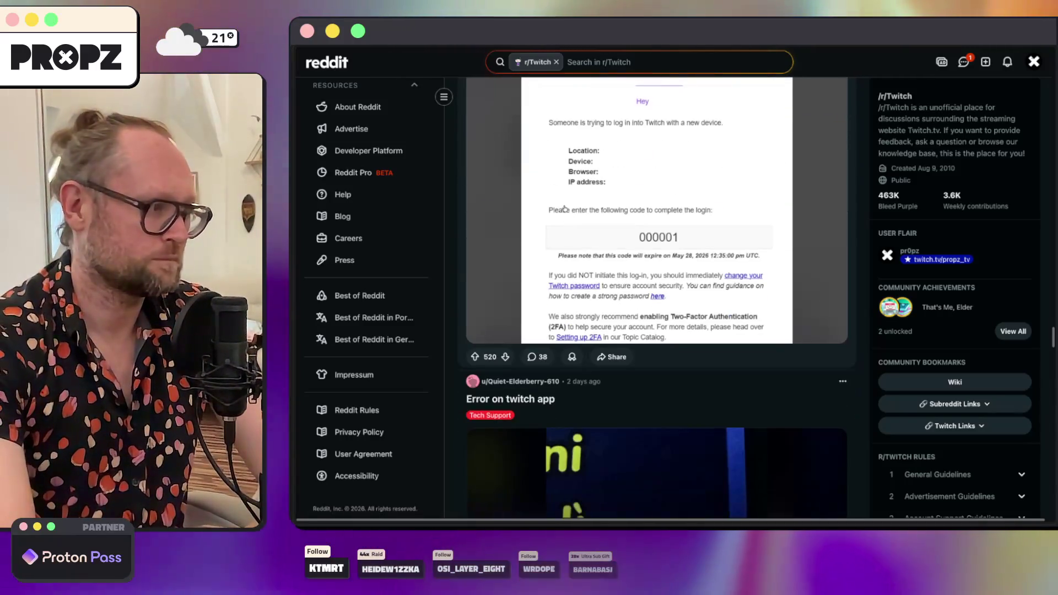
pyautogui.scroll(-10, 565, 209)
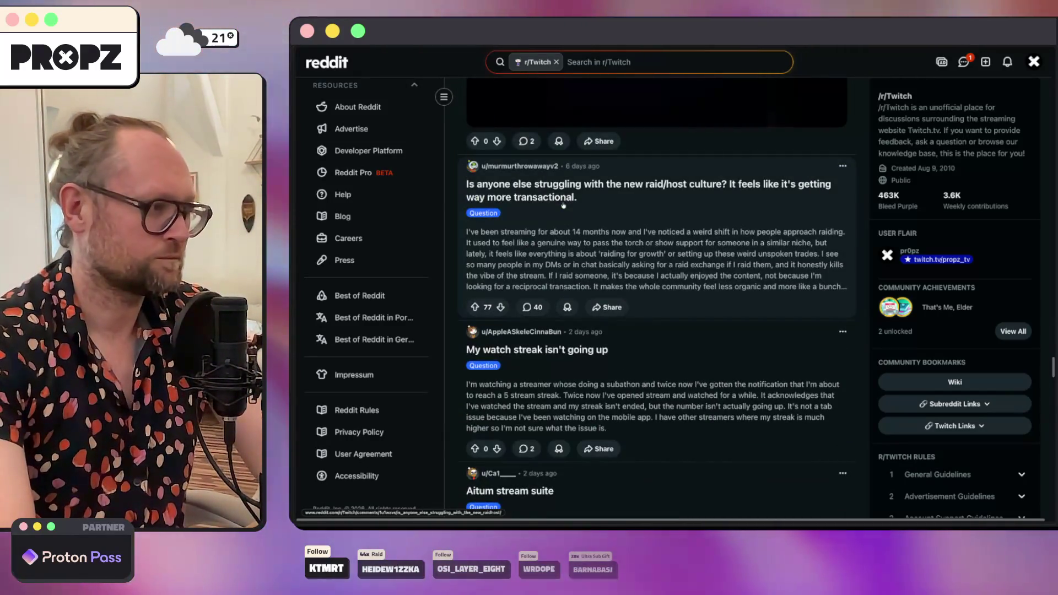
pyautogui.scroll(15, 558, 205)
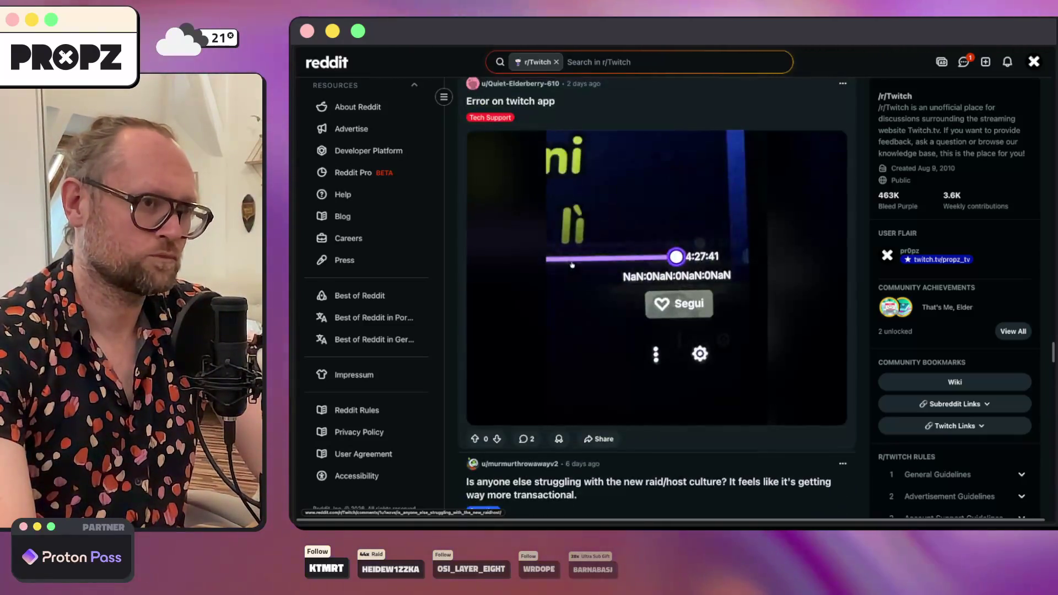
pyautogui.scroll(15, 613, 271)
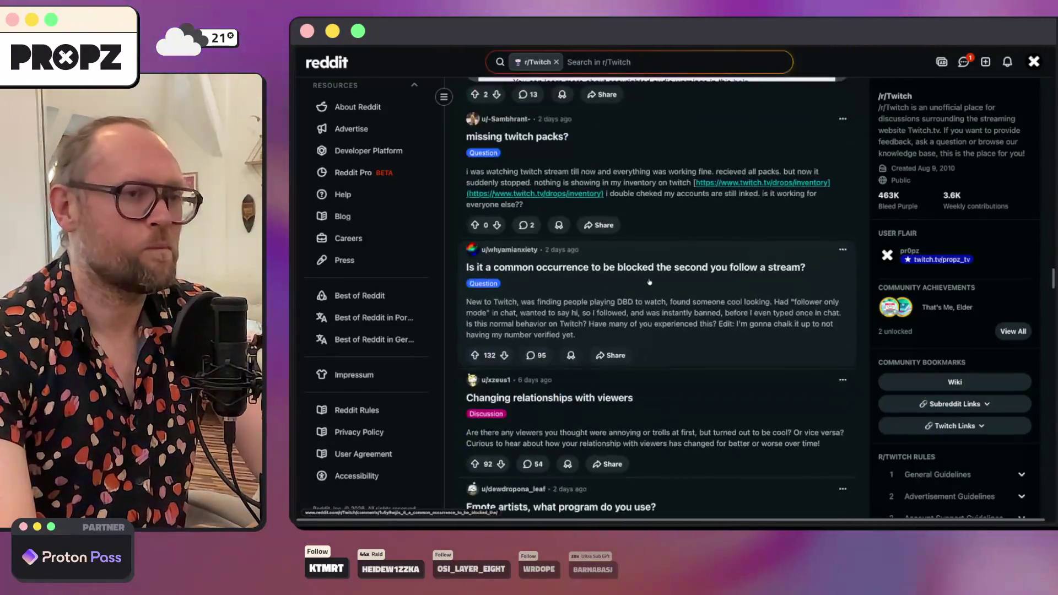
pyautogui.scroll(20, 642, 289)
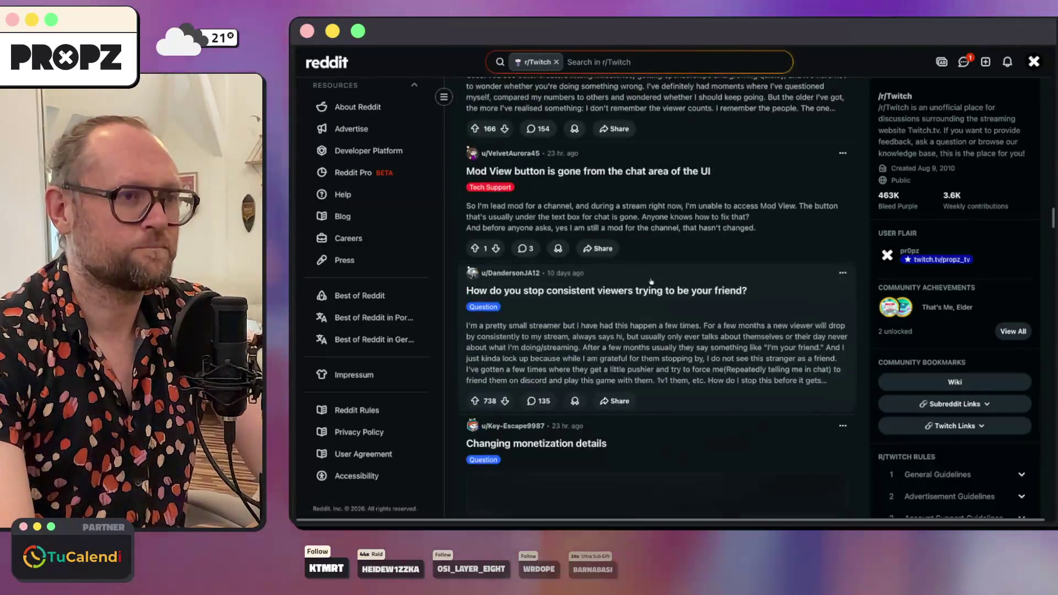
pyautogui.scroll(20, 663, 275)
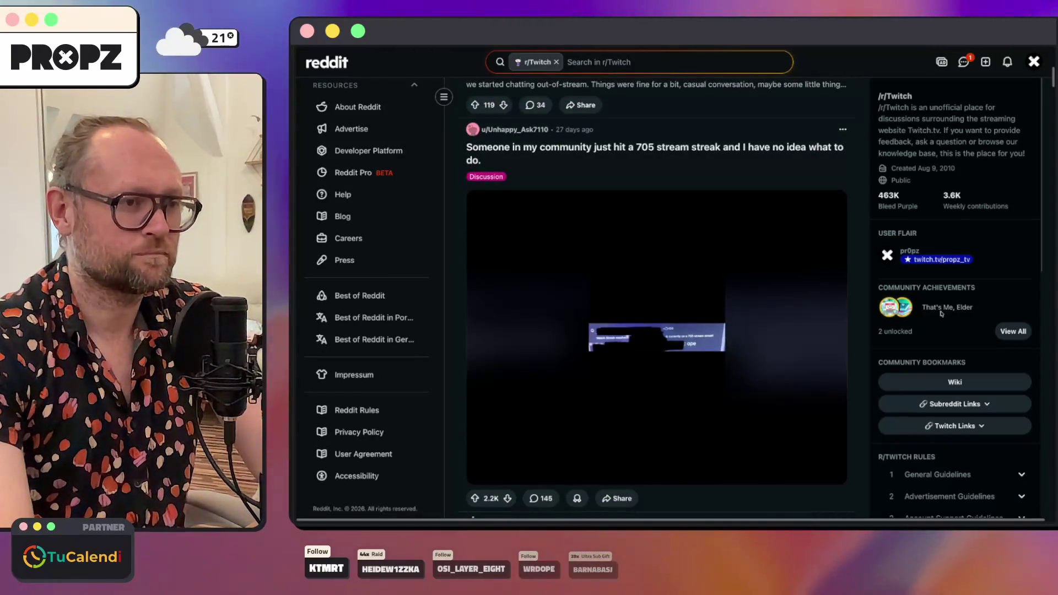
pyautogui.scroll(10, 864, 315)
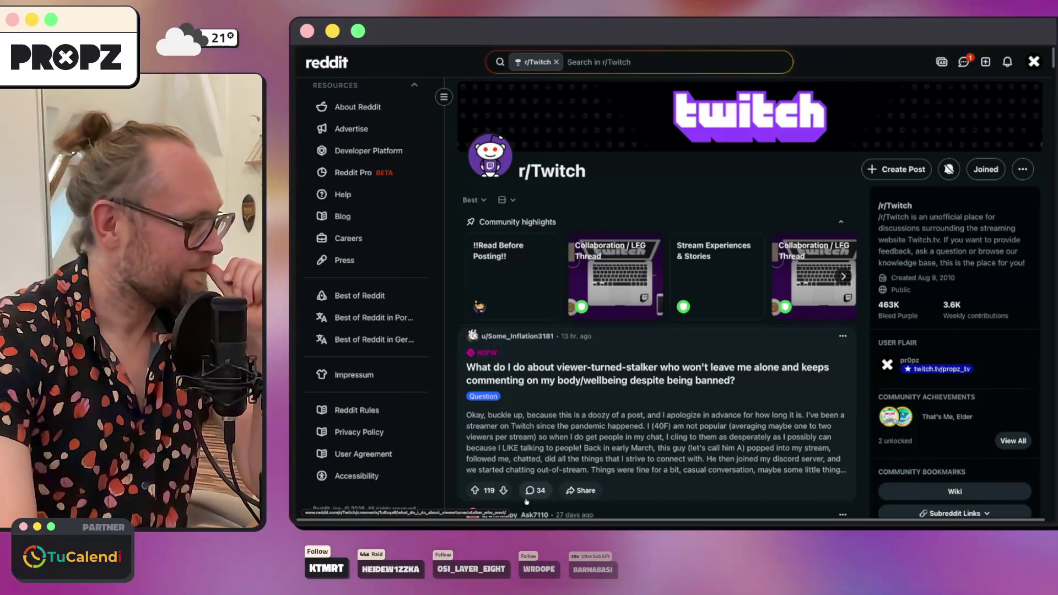
pyautogui.press('super+Tab')
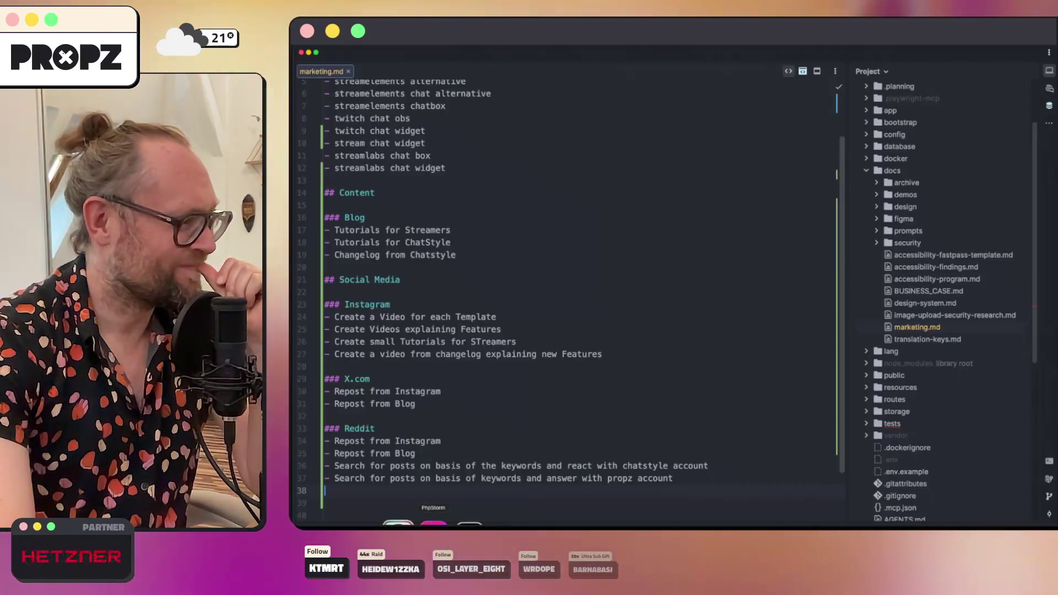
# Step: Correct 'STreamers' to 'Streamers' in the Instagram tutorials item, then check the browser and return
pyautogui.click(445, 406)
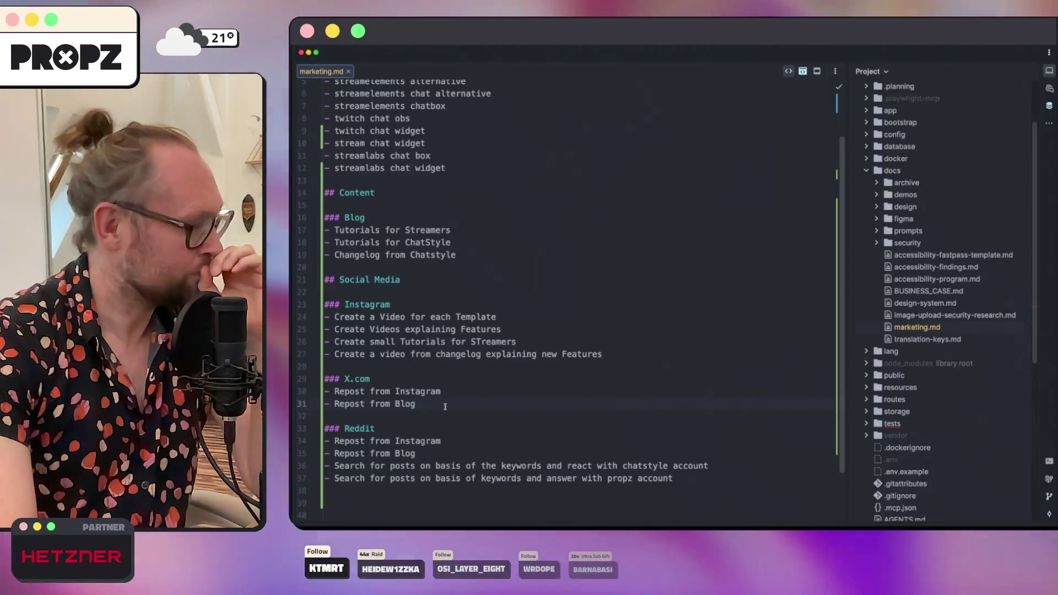
pyautogui.click(482, 342)
pyautogui.write('t')
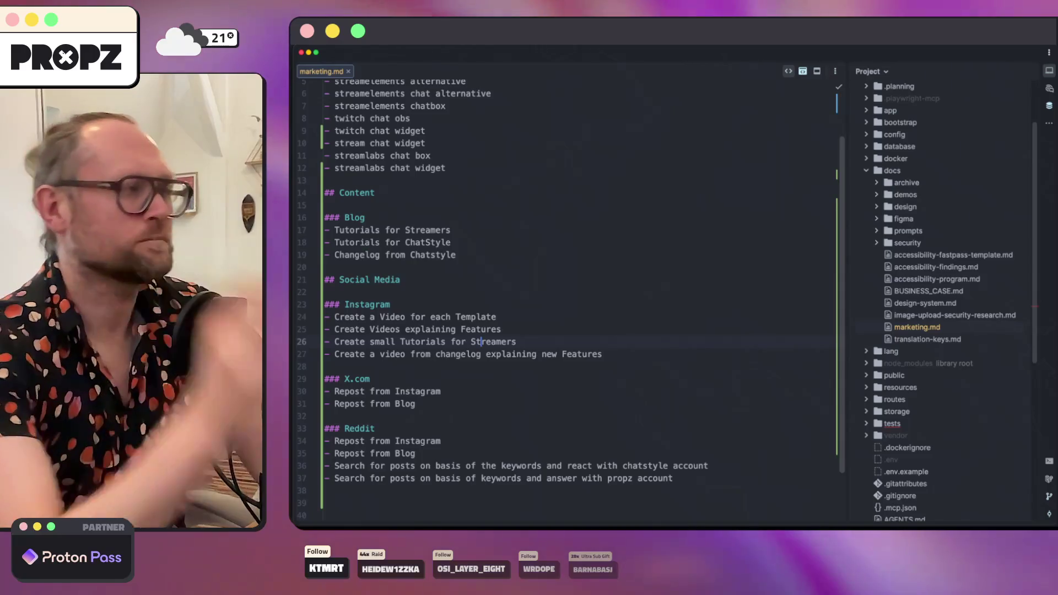
pyautogui.scroll(3, 390, 153)
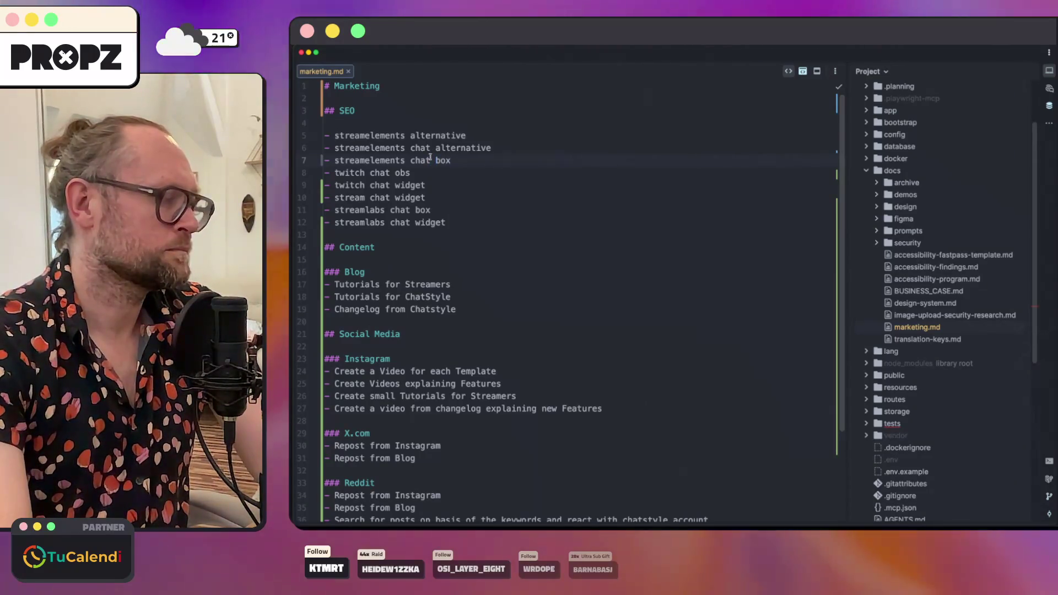
pyautogui.press('super+Tab')
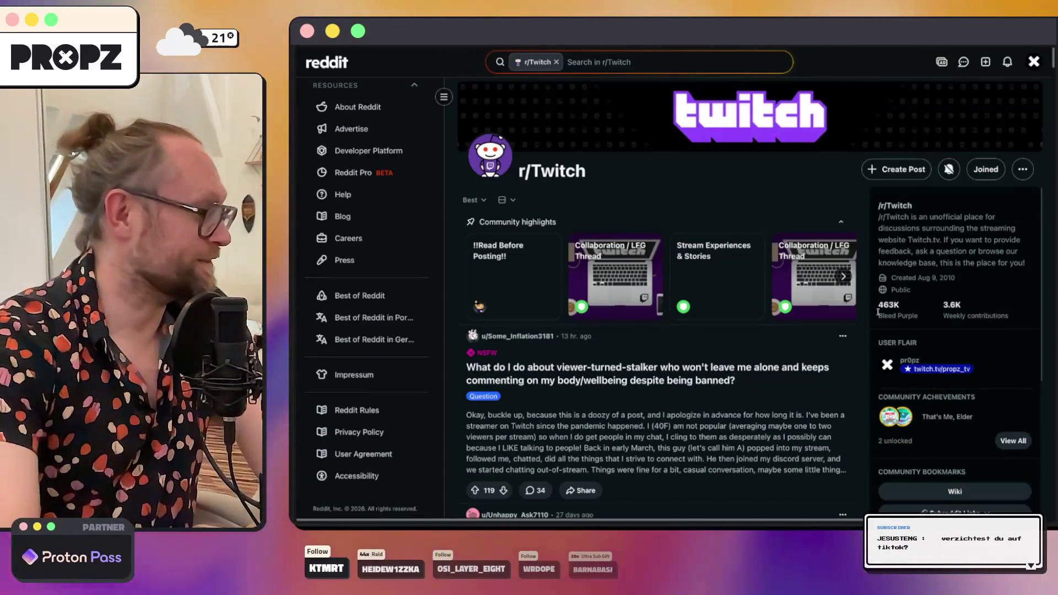
pyautogui.press('super+Tab')
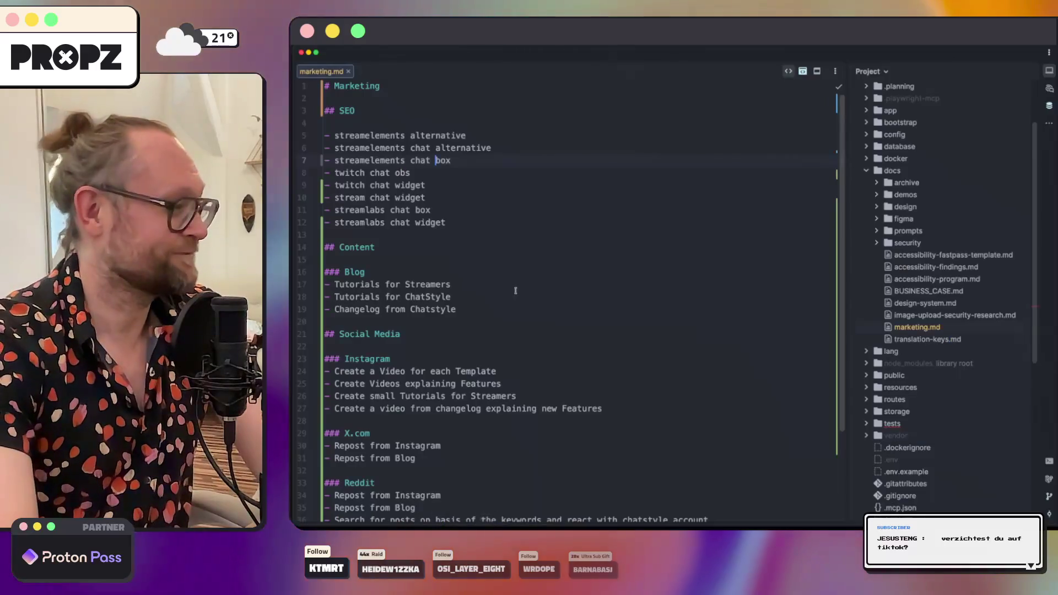
# Step: Add a '### Tiktok' section above X.com listing 'Repost from Instagram'
pyautogui.scroll(-2, 515, 291)
pyautogui.click(386, 359)
pyautogui.press('Return')
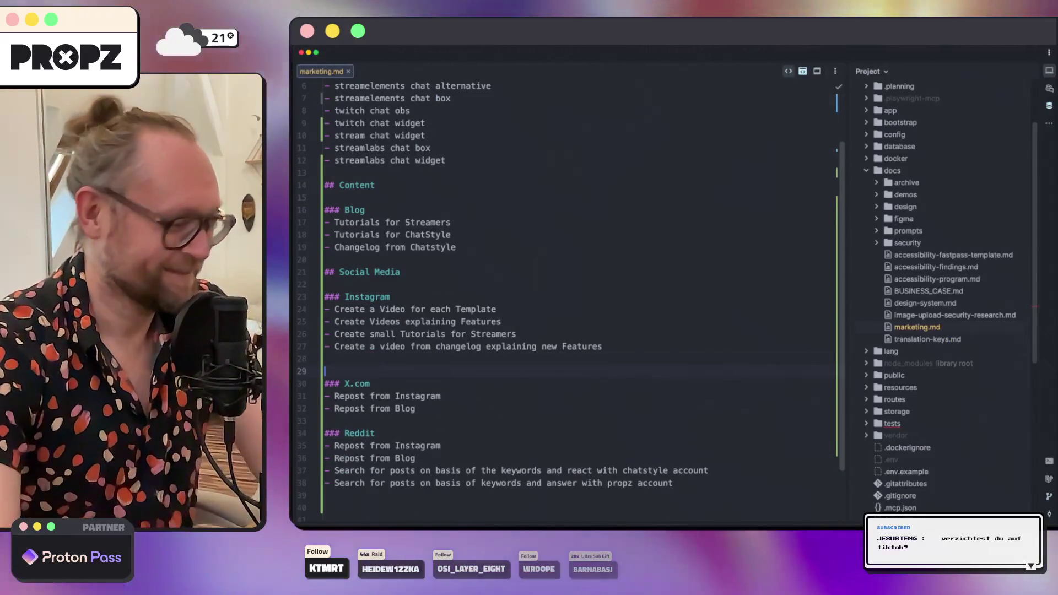
pyautogui.write('### Tikto')
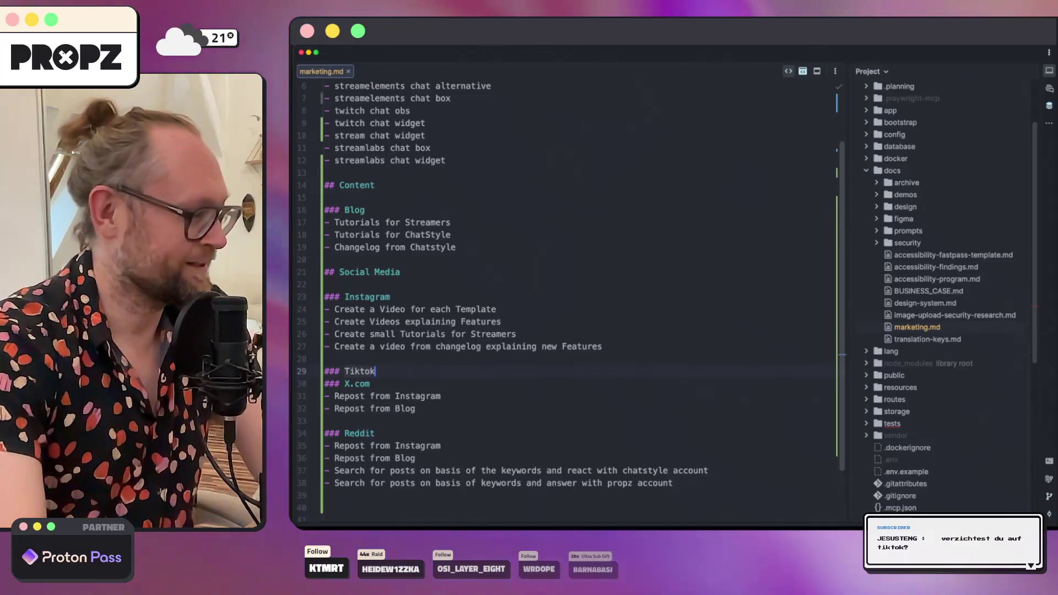
pyautogui.write('k')
pyautogui.press('Return')
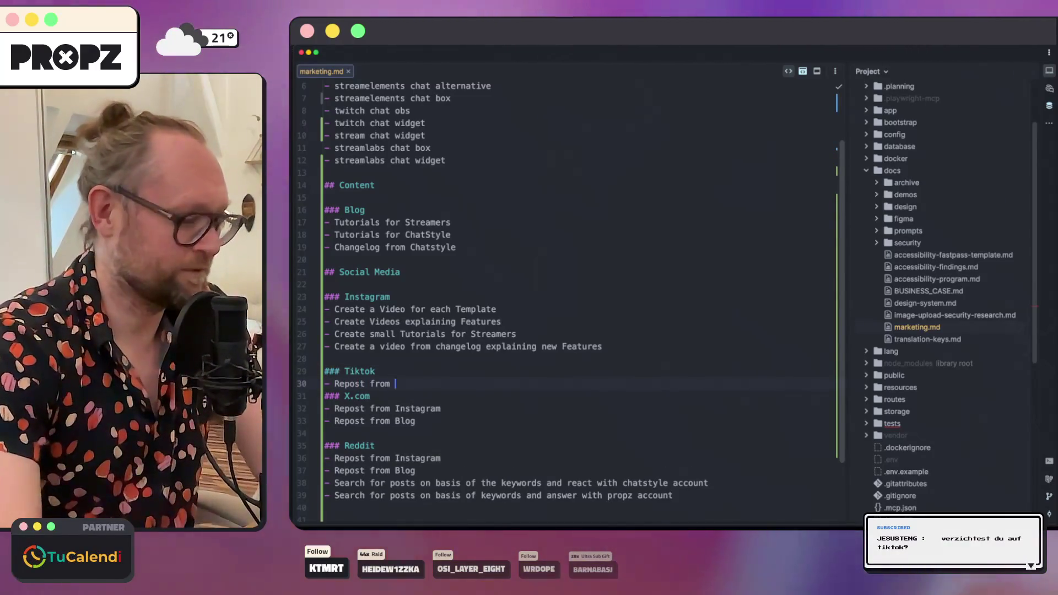
pyautogui.write('- Repost from Instagram')
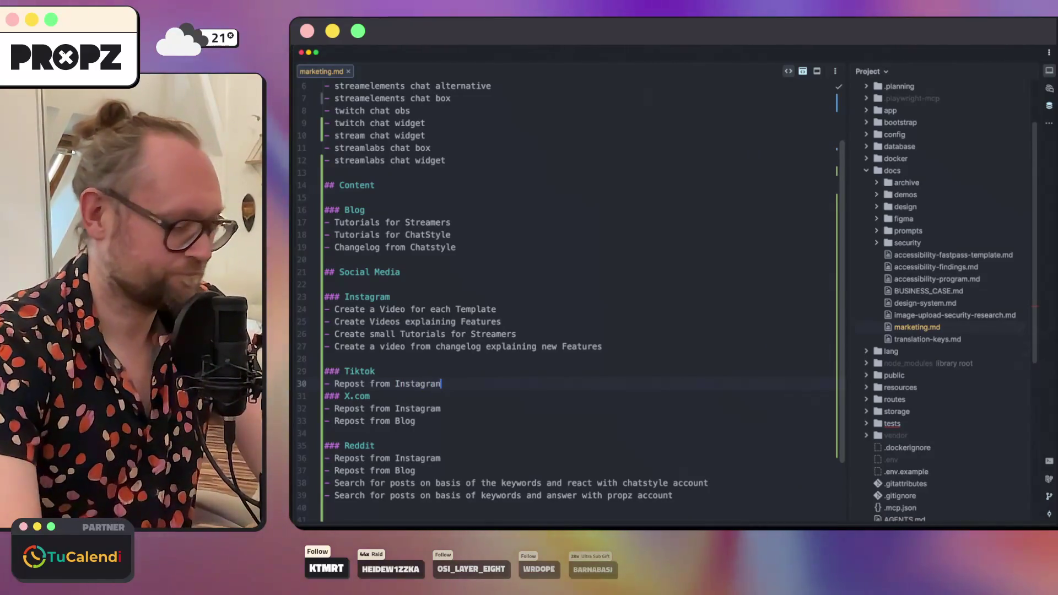
pyautogui.press('Return')
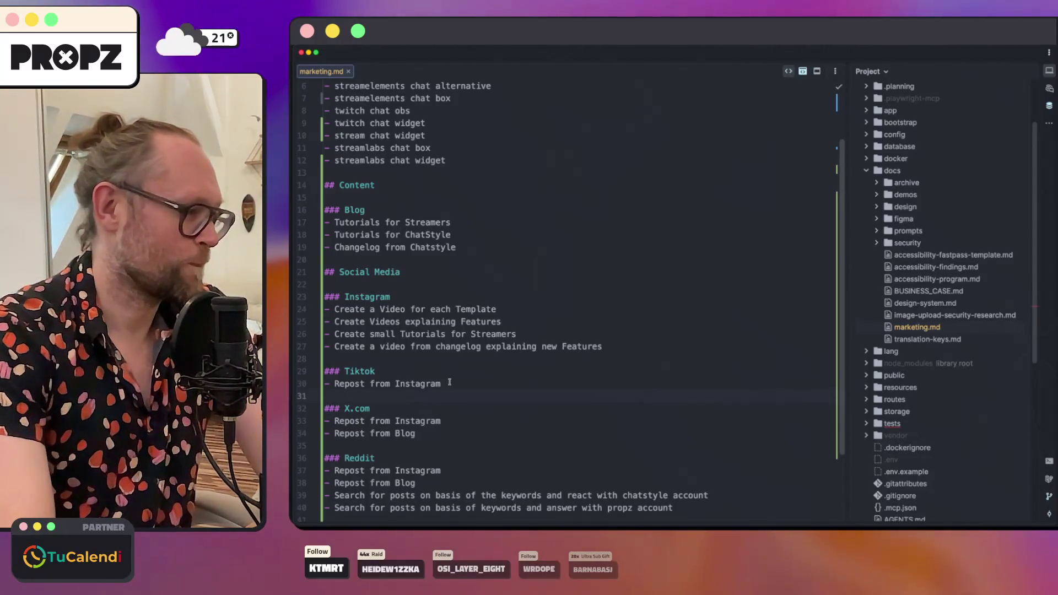
# Step: Switch to Zen Browser and open its address and search field
pyautogui.scroll(-2, 427, 391)
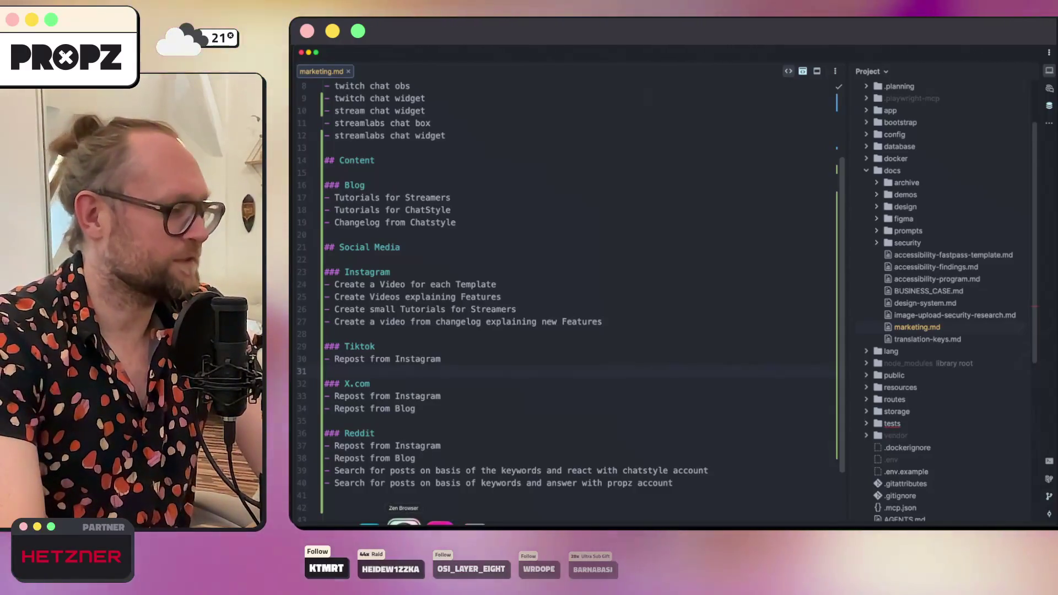
pyautogui.press('super+Tab')
pyautogui.press('super+t')
# Step: Search for 'tiktok' in Zen Browser to reach the TikTok website
pyautogui.write('tiktok.com')
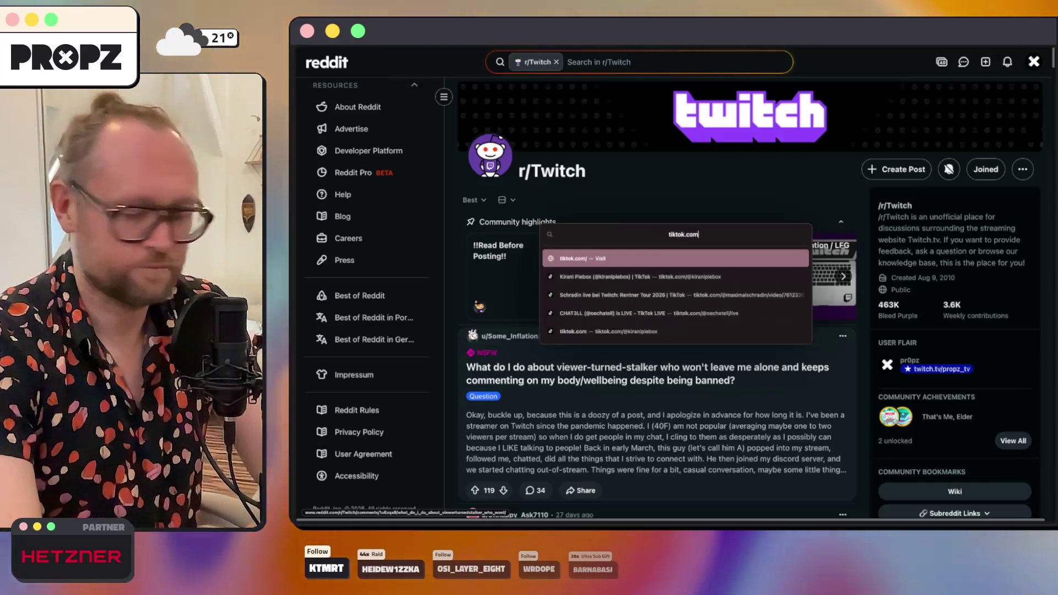
pyautogui.press('Return')
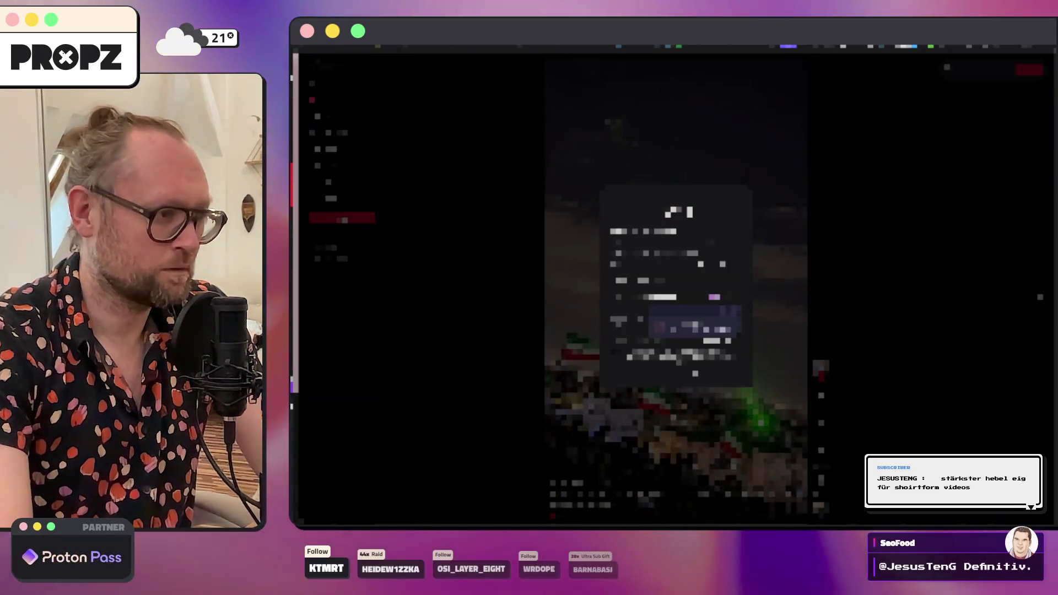
# Step: Clear the login error and close both TikTok sign-in dialogs to reveal the laser video
pyautogui.click(675, 301)
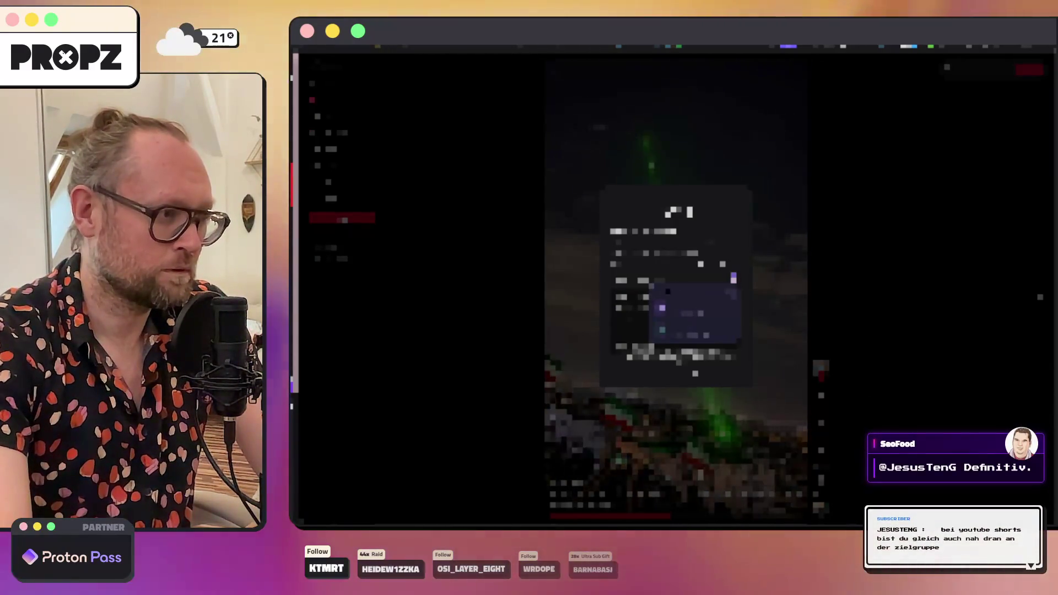
pyautogui.press('Return')
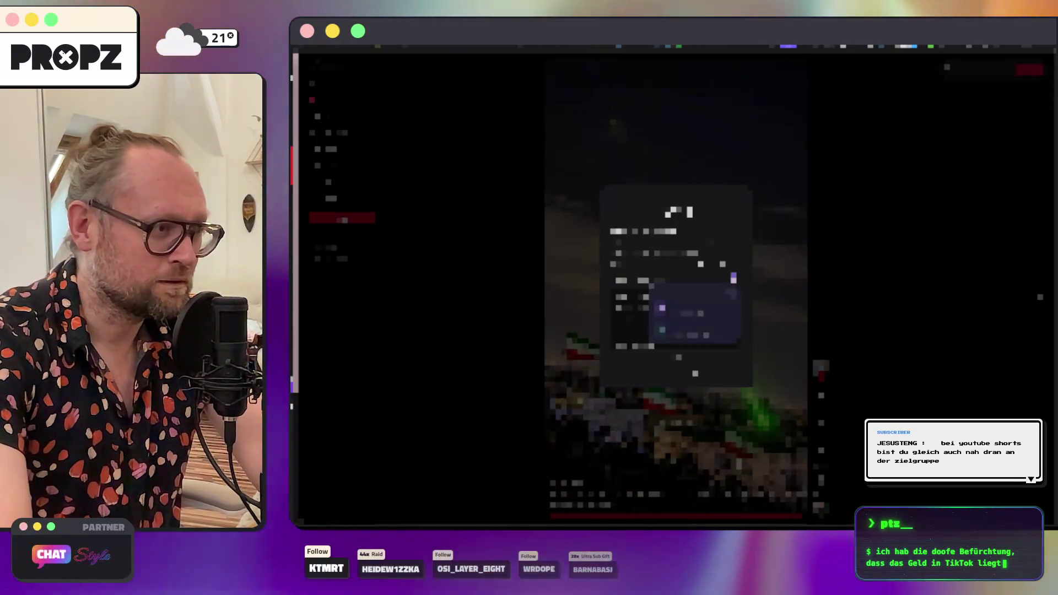
pyautogui.press('Escape')
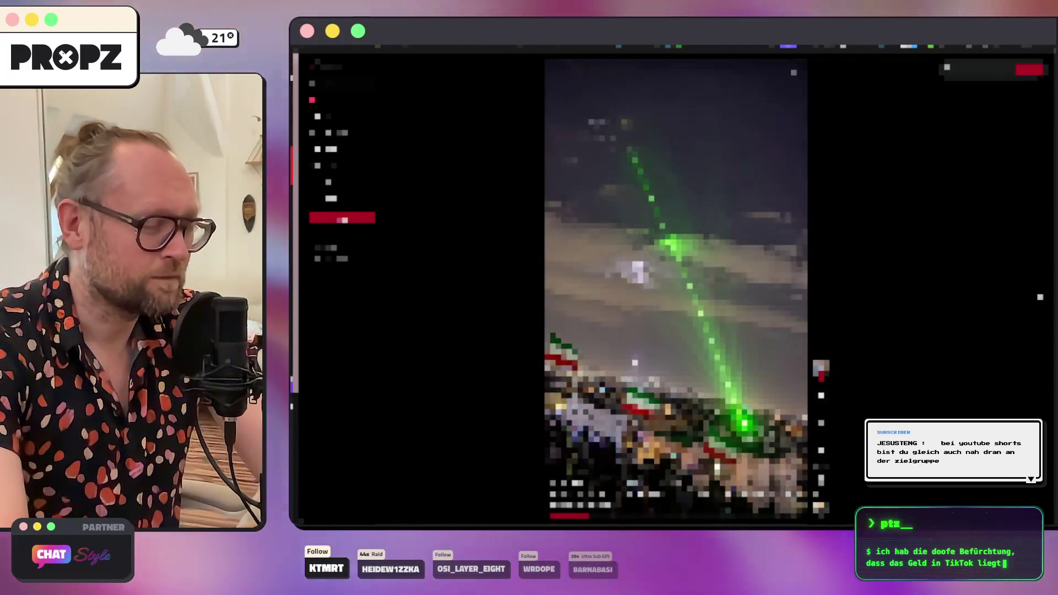